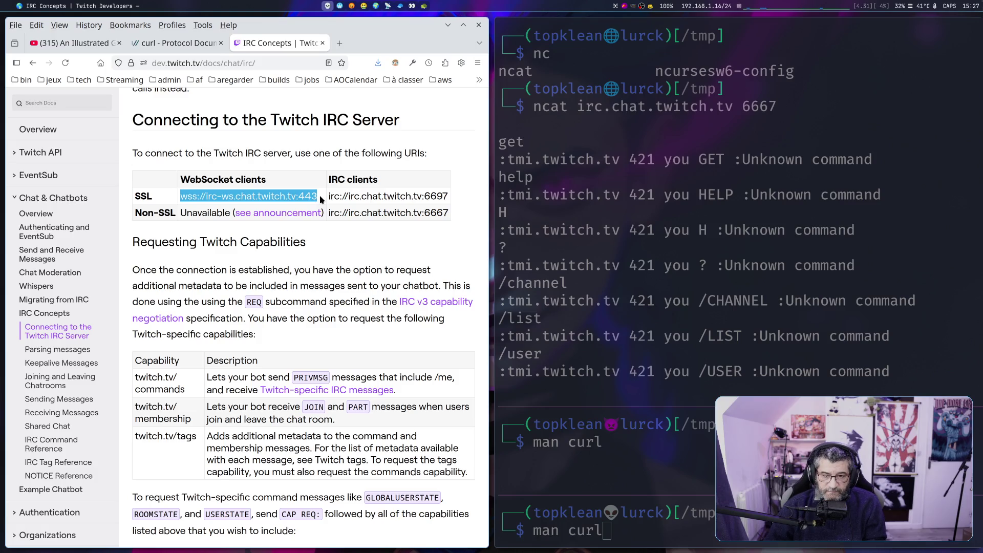
Select the irc:// SSL address for IRC clients in the Twitch IRC Concepts table and scroll toward capabilities.
click(321, 200)
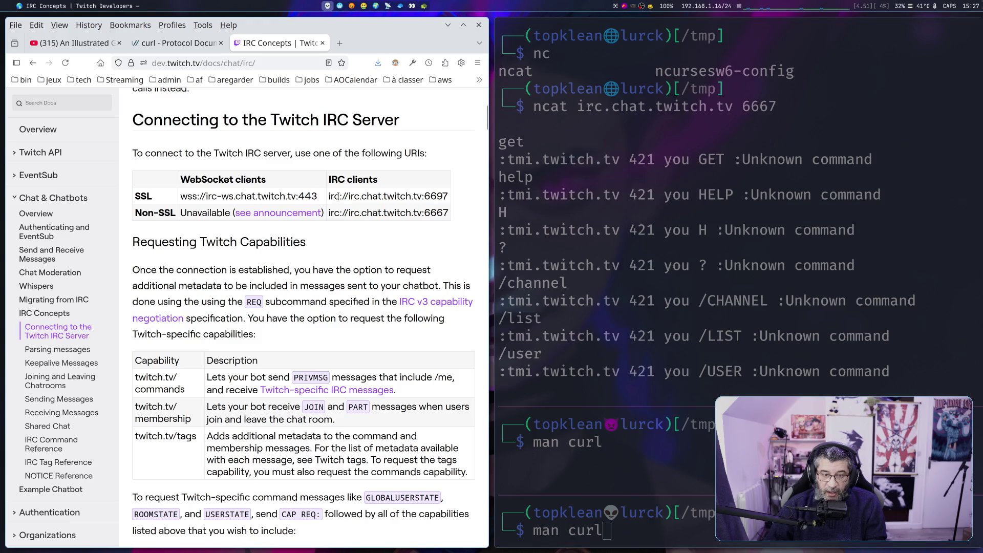
drag(330, 196, 457, 197)
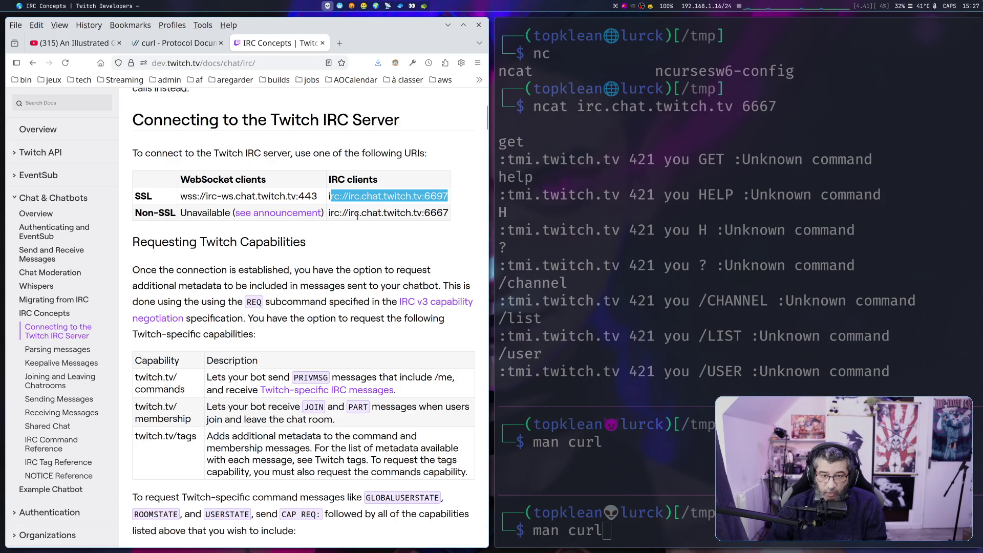
scroll(357, 207, down, 3)
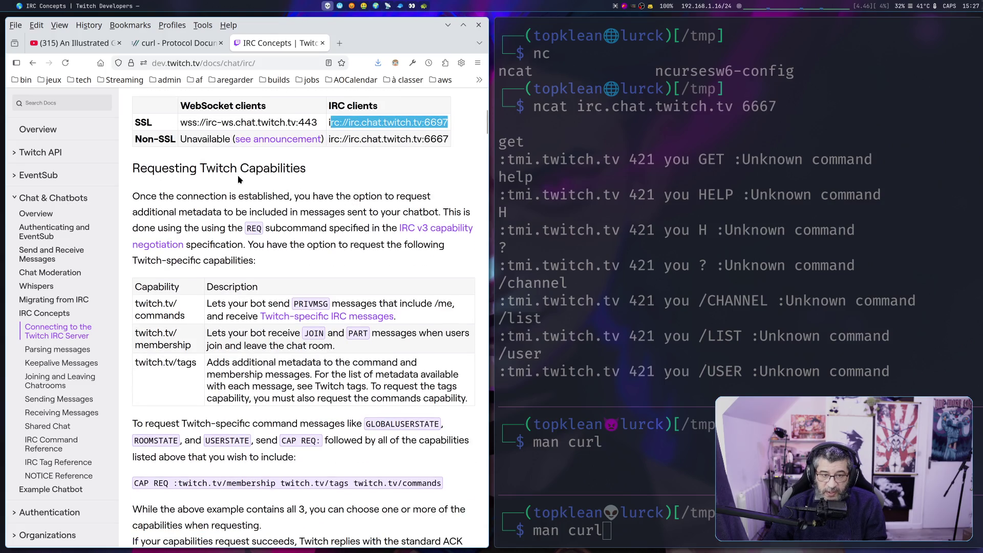
drag(230, 168, 291, 169)
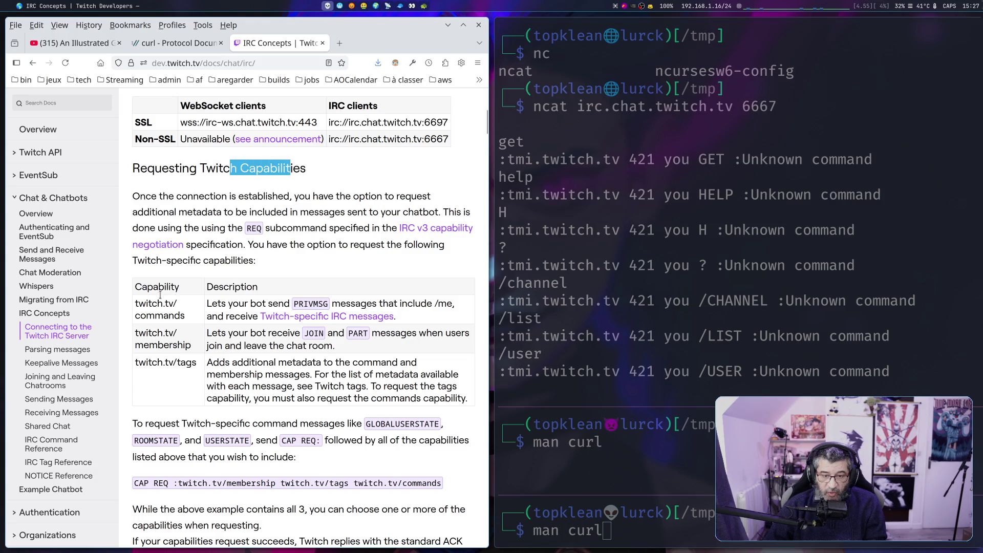
scroll(186, 288, down, 3)
click(615, 256)
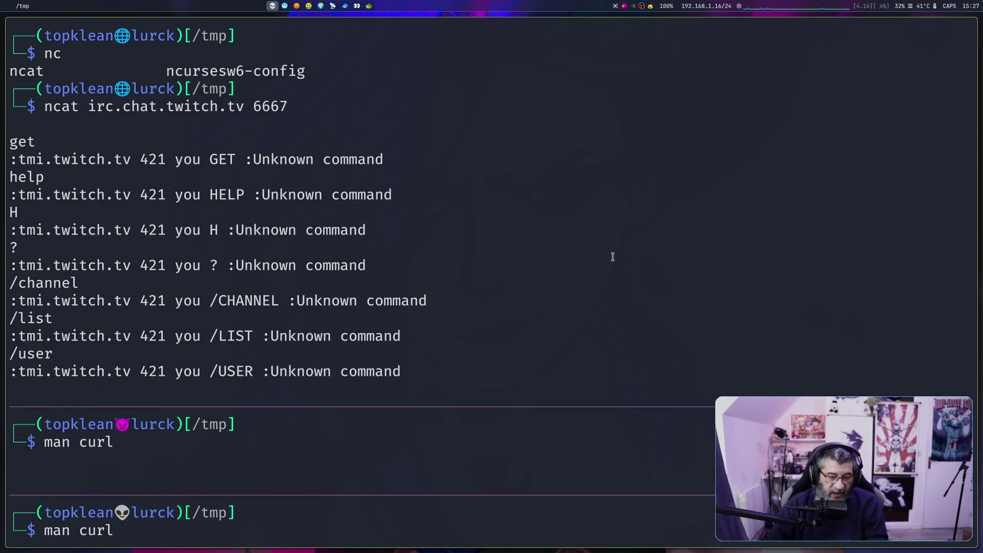
Rerun 'ncat irc.chat.twitch.tv 6667' to connect to Twitch IRC, with the docs tiled beside.
key(ctrl+shift+x)
key(Up)
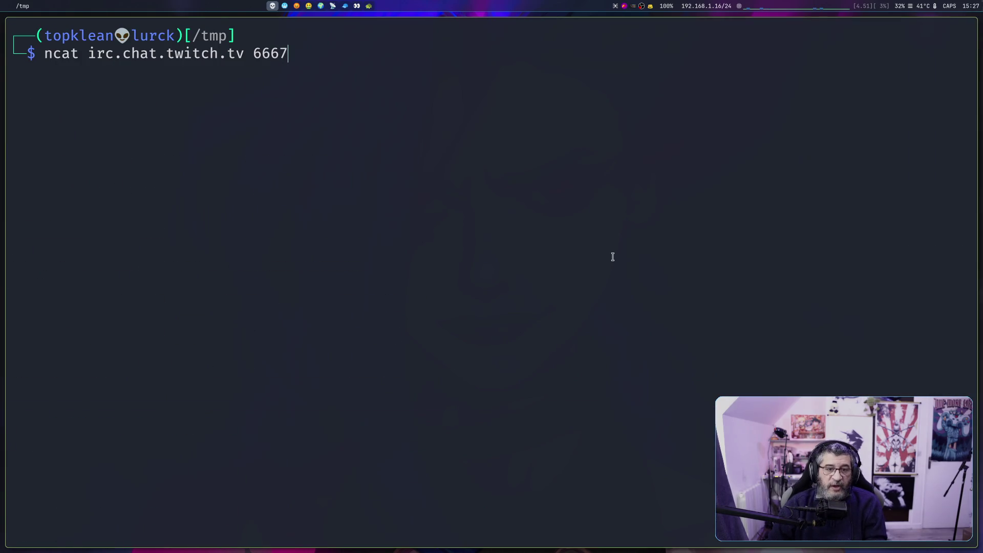
key(Return)
key(super+Left)
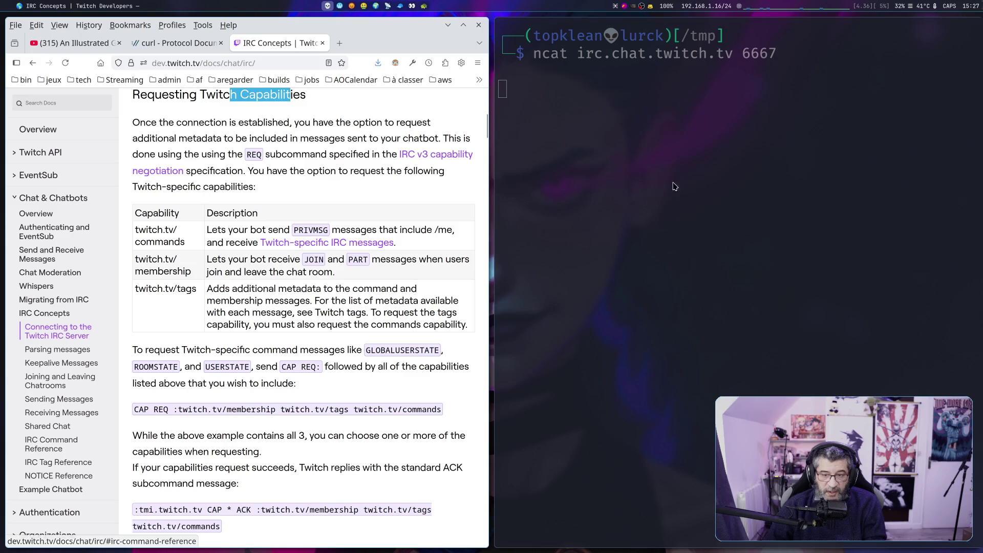
Send /me over the ncat session, then select PRIVMSG in the docs' commands capability row.
key(super+f)
text(/me)
key(Return)
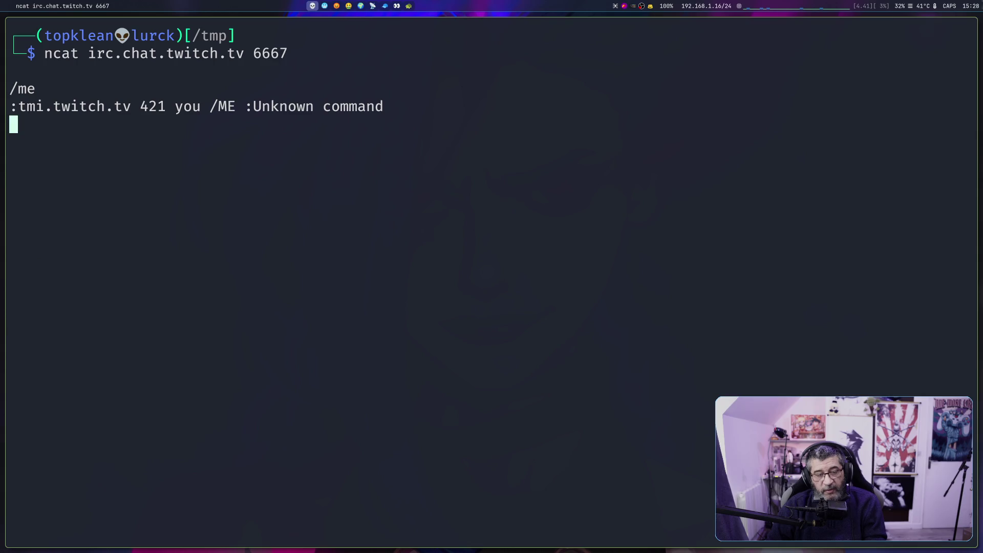
key(super+f)
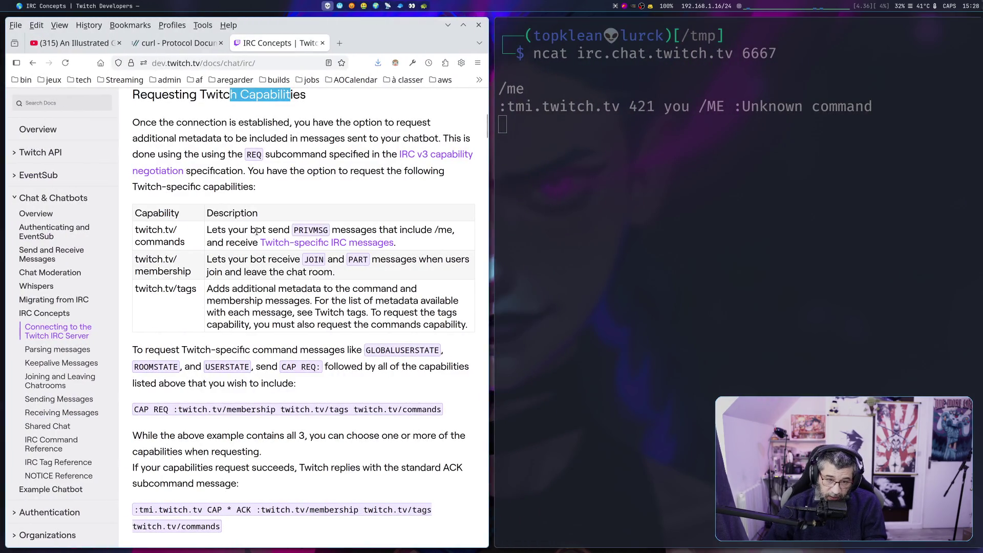
drag(250, 230, 326, 229)
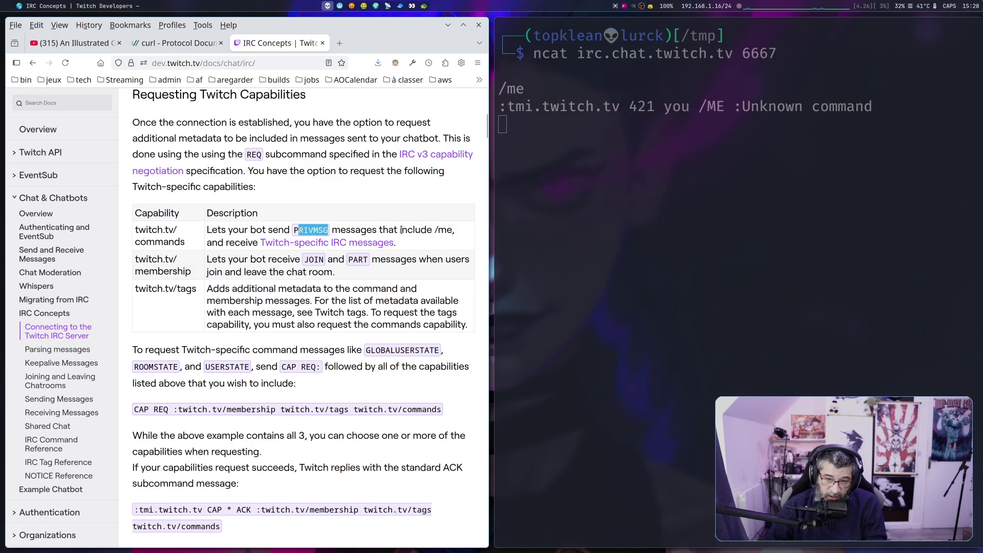
Send /PRIVMSG to the server, which returns 421 Unknown command, then cycle to other windows.
key(super+f)
text(/)
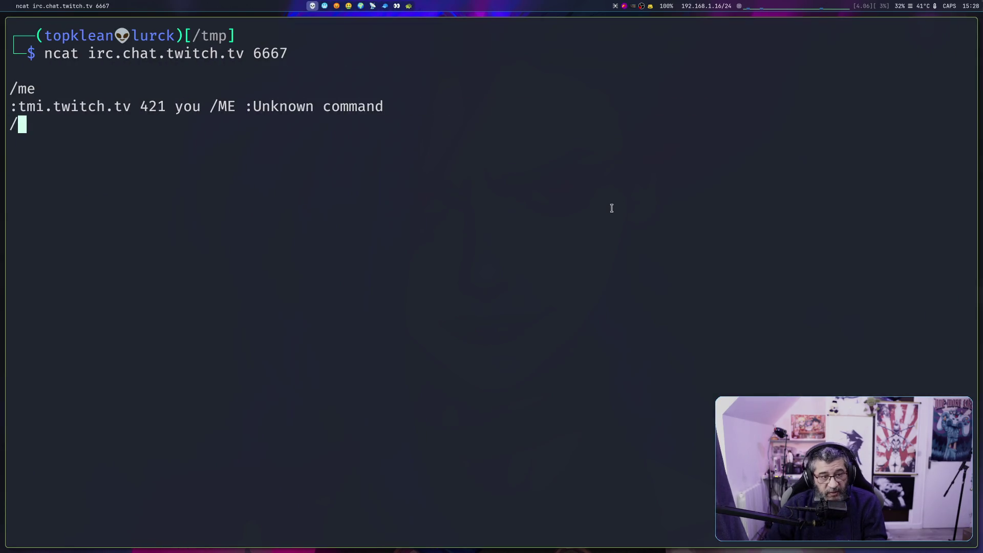
text(PRIVC)
key(BackSpace)
text(MS)
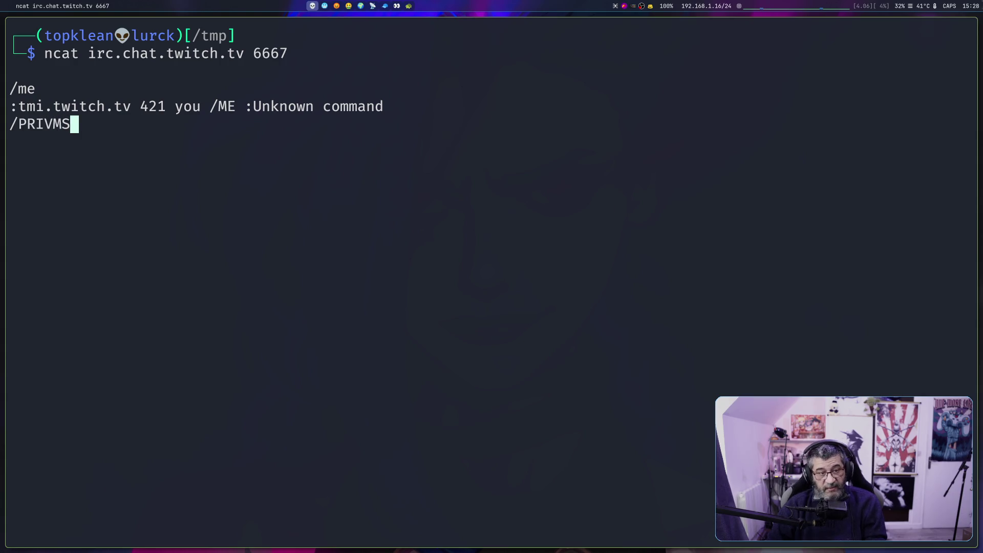
text(G)
key(Return)
text(j)
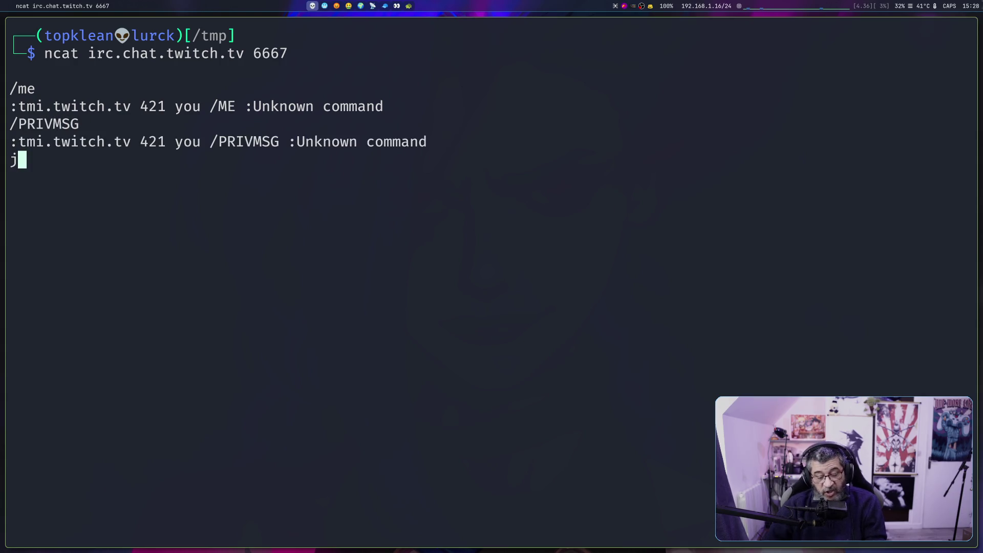
key(alt+Tab)
key(alt+Tab)
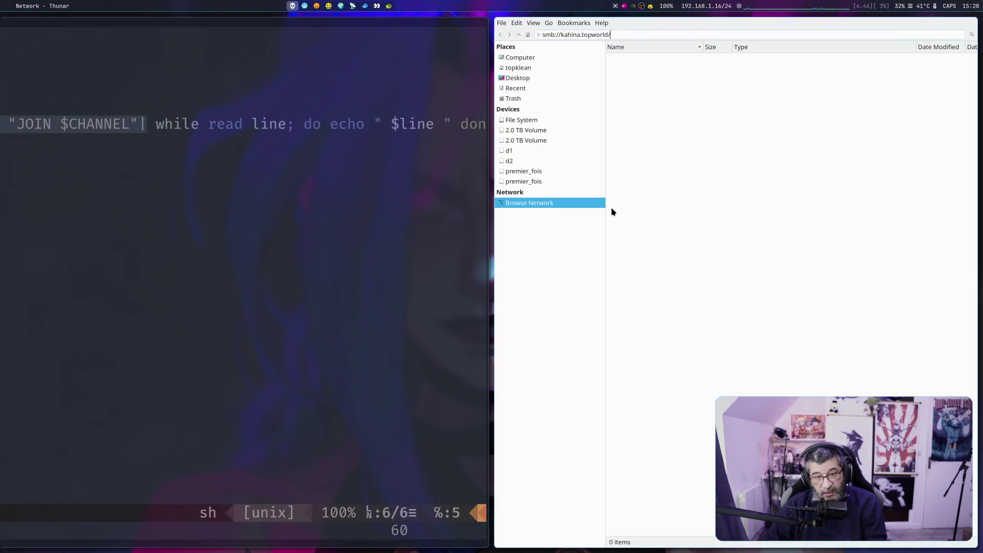
key(alt+Tab)
Tile the ncat terminal beside the Twitch docs and select its /me and /PRIVMSG exchange.
key(alt+Tab)
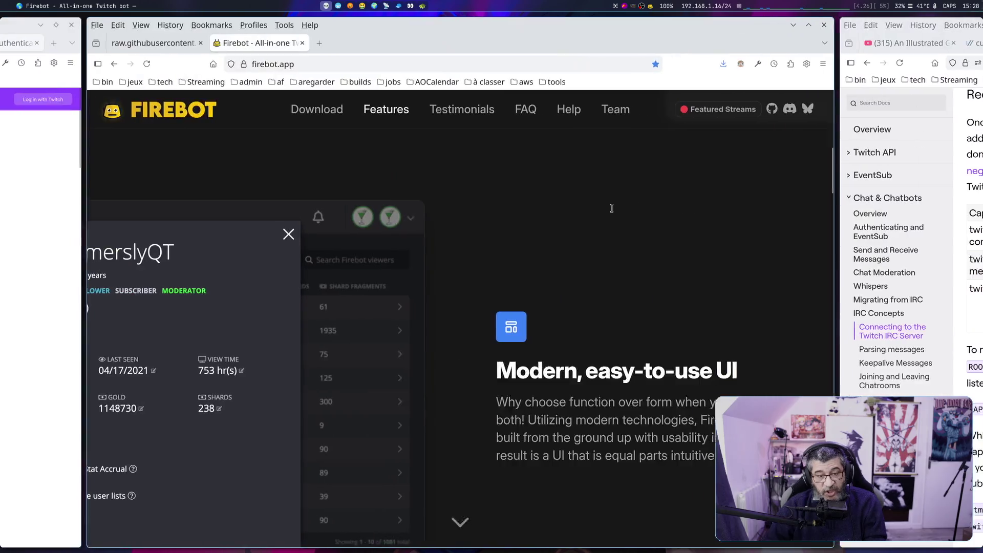
key(alt+Tab)
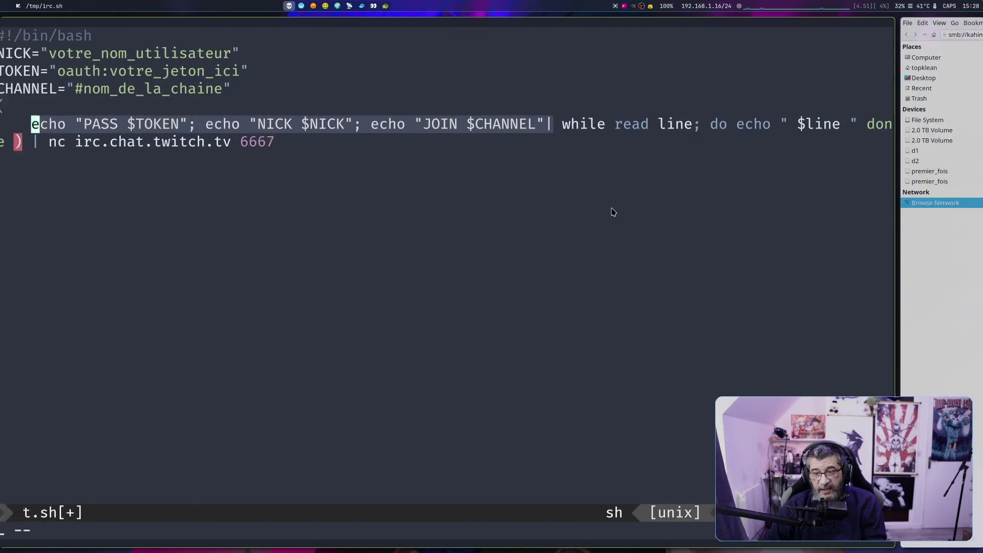
key(alt+Tab)
key(alt+Tab)
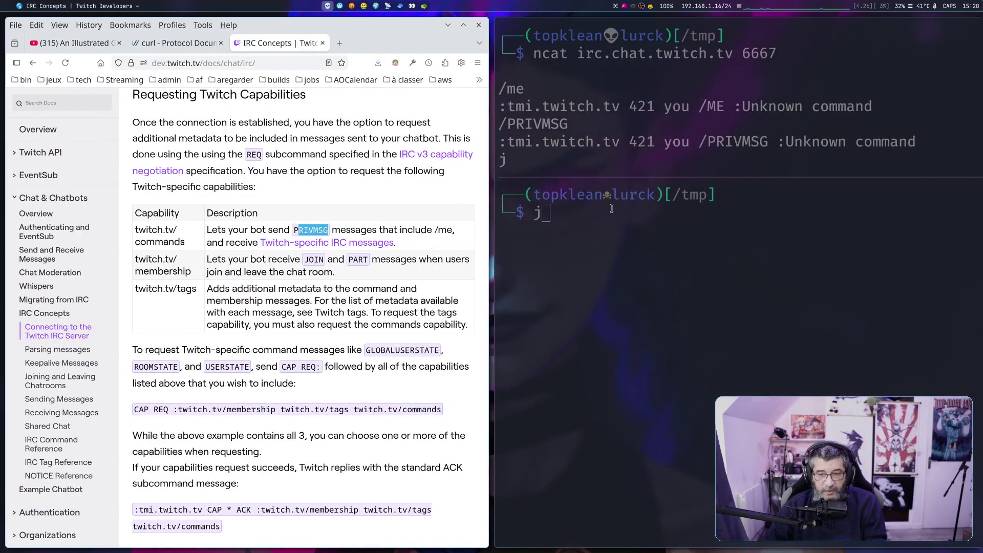
key(alt+Tab)
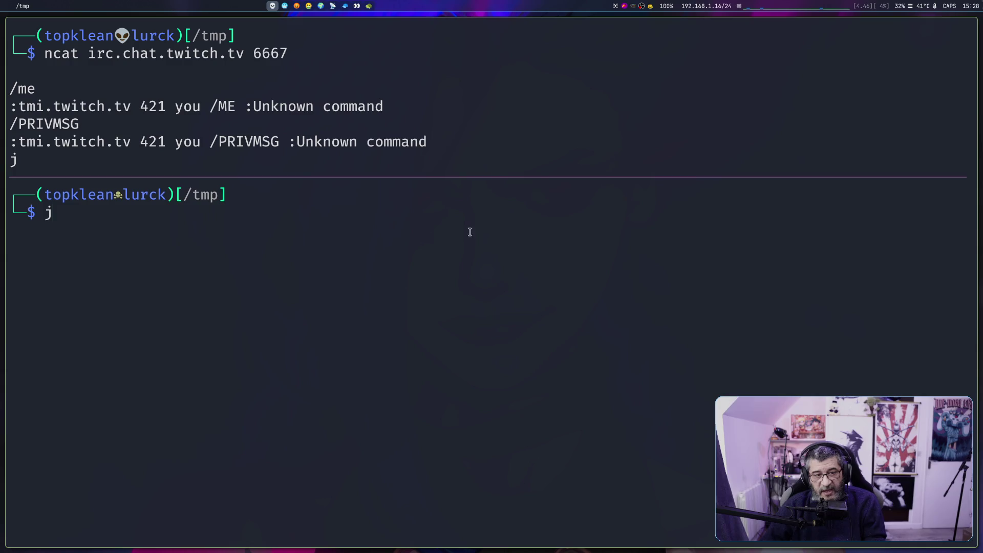
drag(124, 163, 26, 72)
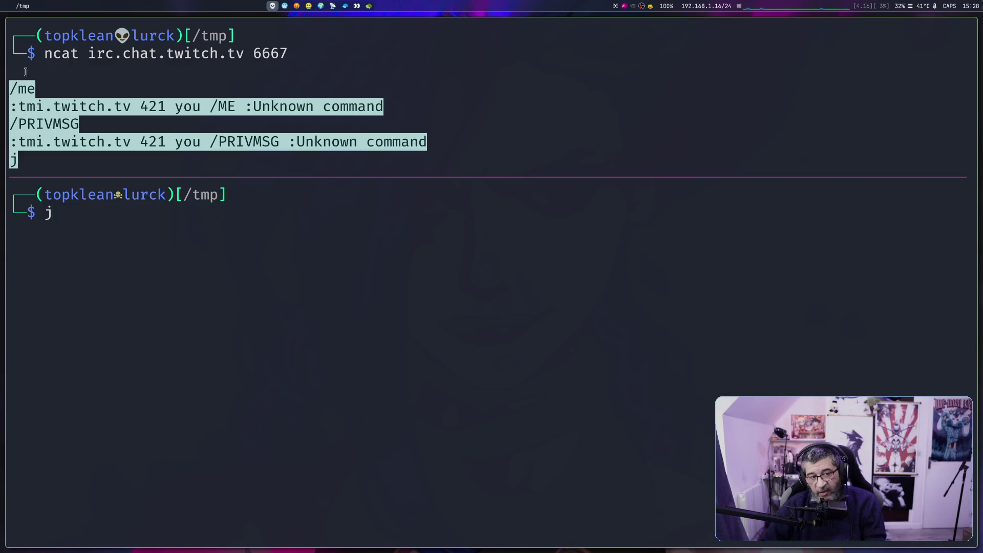
Select the text in the docs' twitch.tv/commands capability row.
key(alt+Tab)
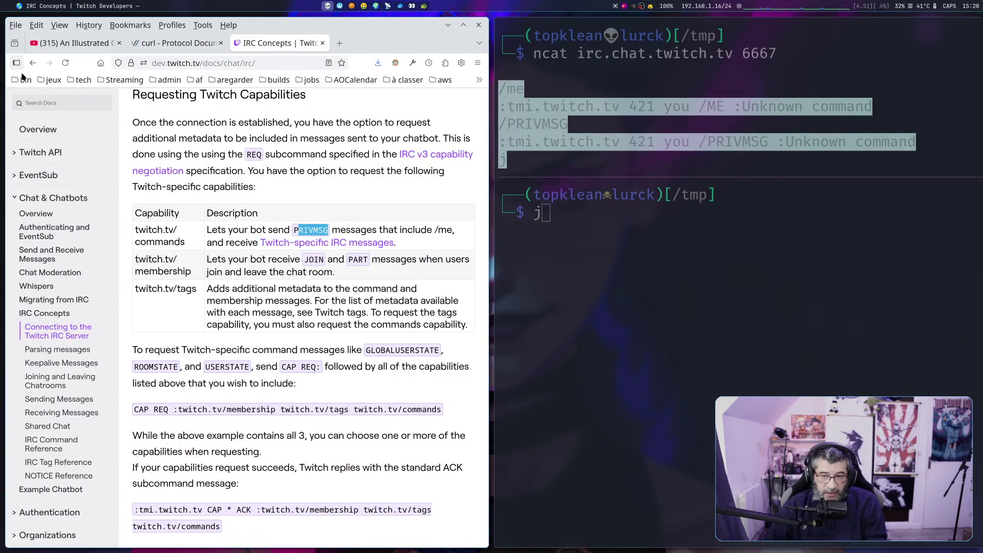
click(224, 229)
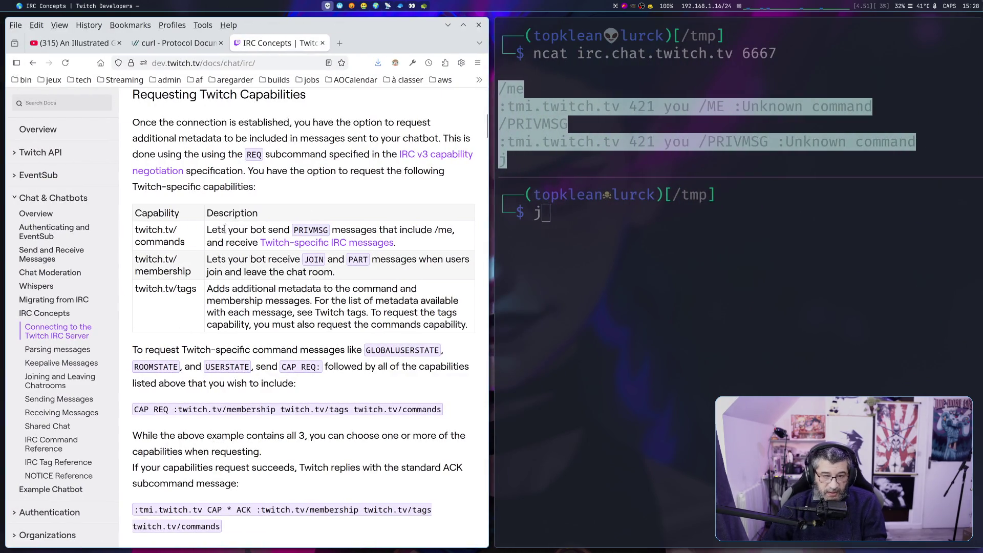
drag(245, 230, 154, 242)
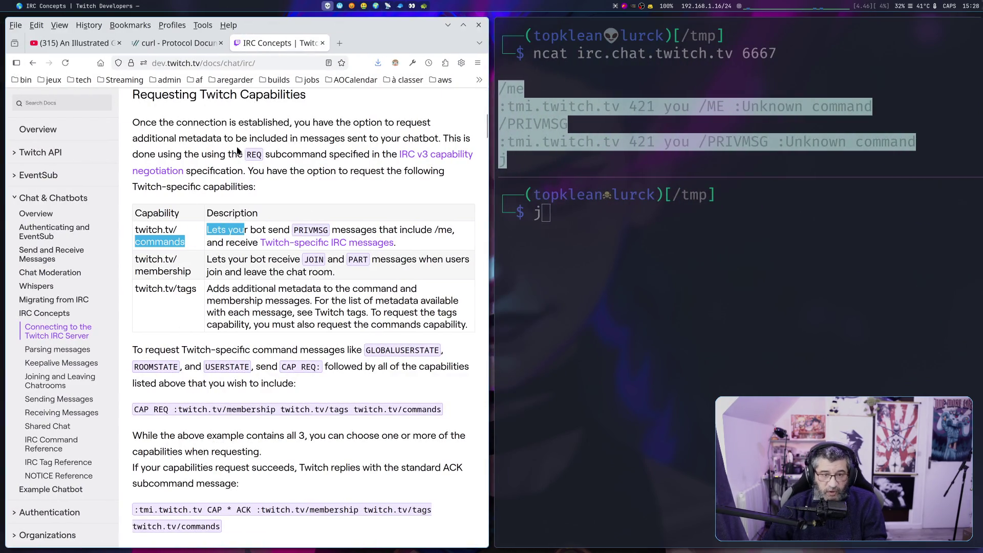
Open the IRCv3 capability negotiation spec and select the CAP LS 302 example lines.
click(430, 160)
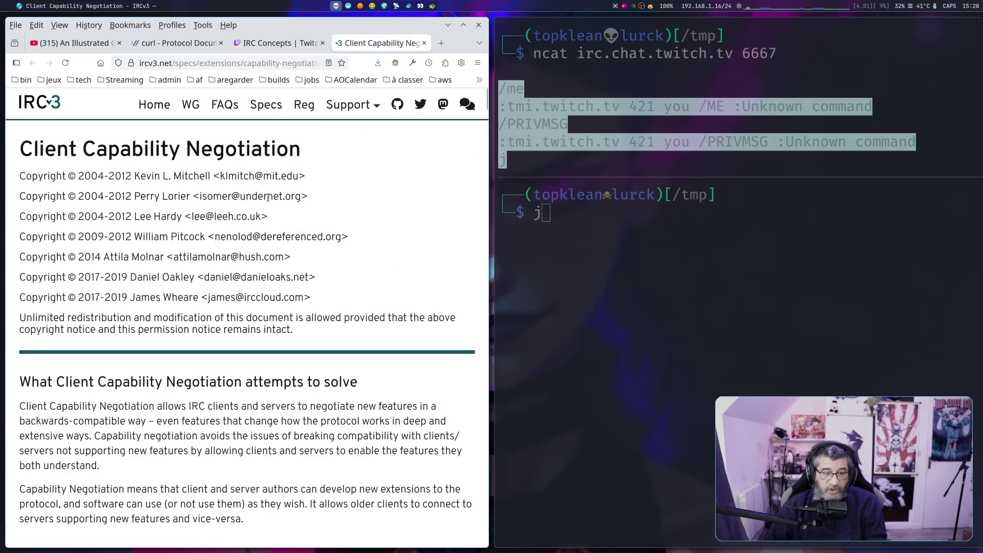
scroll(268, 197, down, 15)
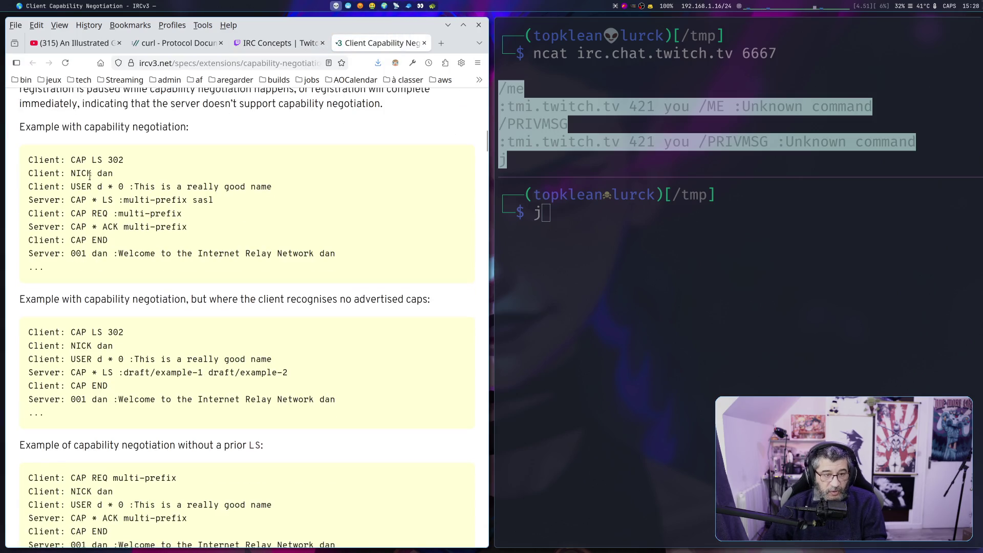
mouse_move(71, 160)
mouse_down()
mouse_move(124, 160)
mouse_move(143, 178)
mouse_up()
drag(74, 187, 263, 187)
double_click(94, 200)
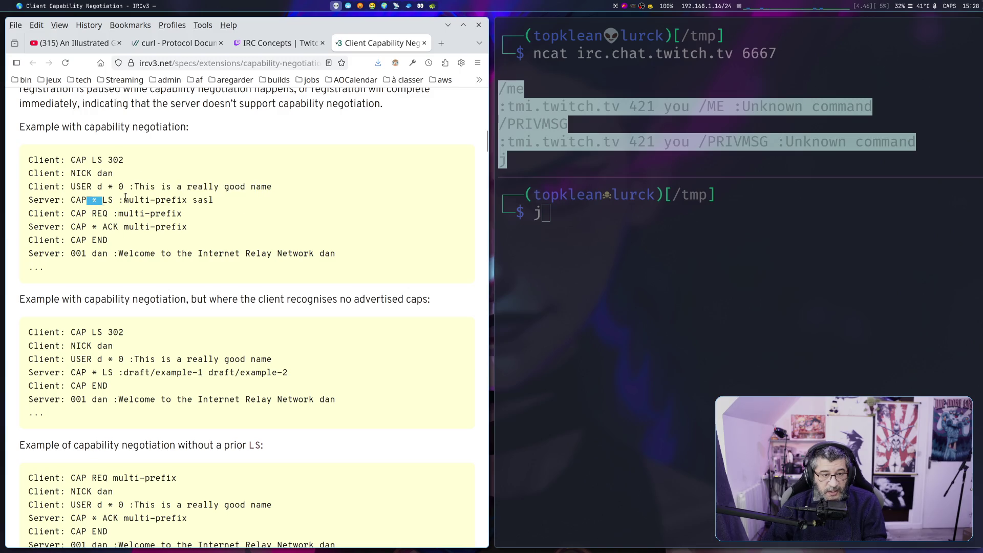
shift+click(138, 199)
Read through 'The CAP command' section and its subcommand table, then enlarge the terminal.
scroll(103, 186, down, 3)
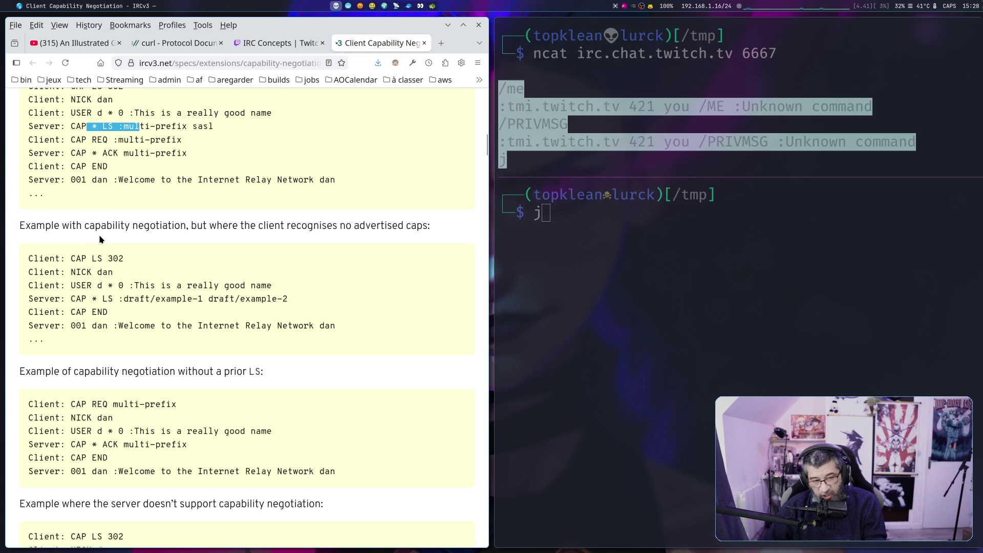
scroll(99, 239, down, 15)
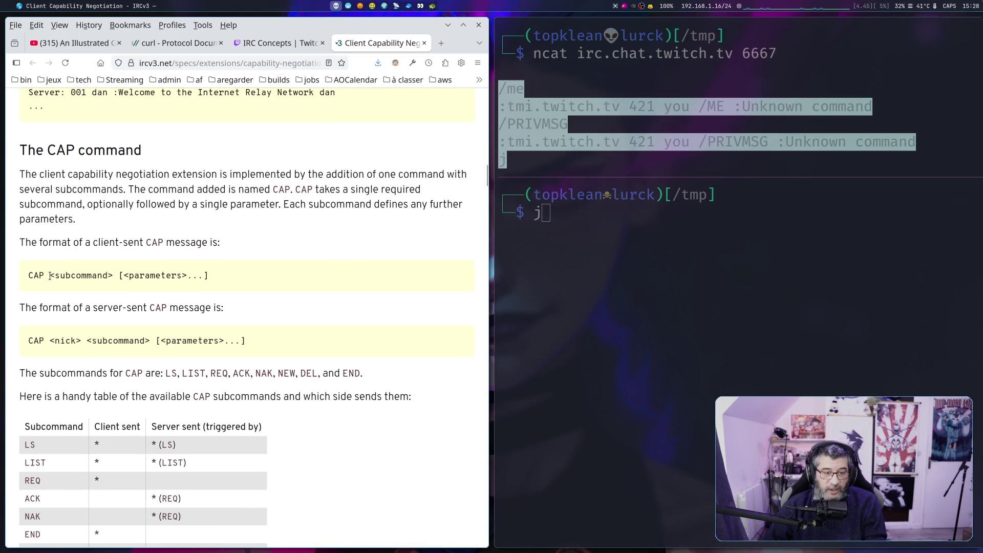
drag(49, 276, 97, 275)
scroll(66, 292, down, 5)
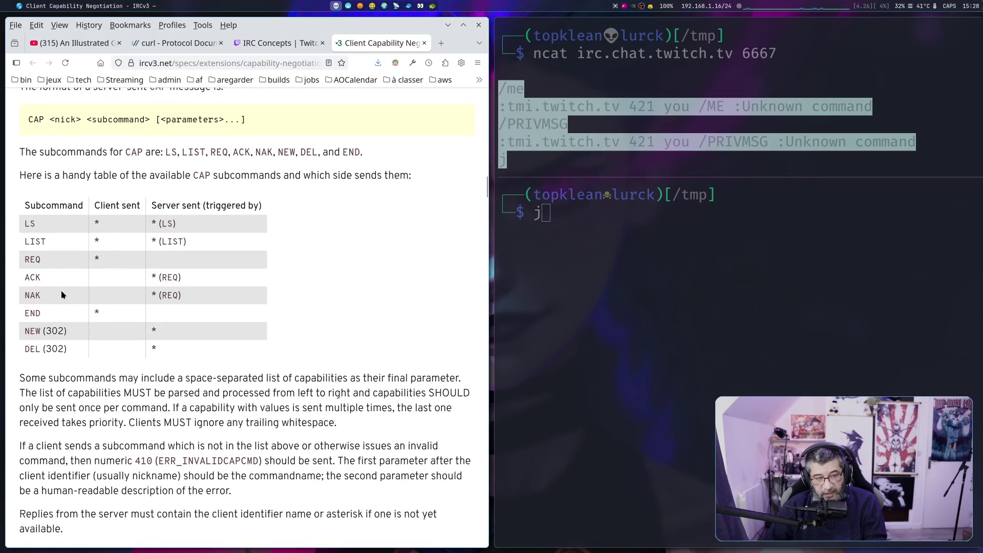
scroll(62, 295, down, 3)
scroll(60, 292, up, 20)
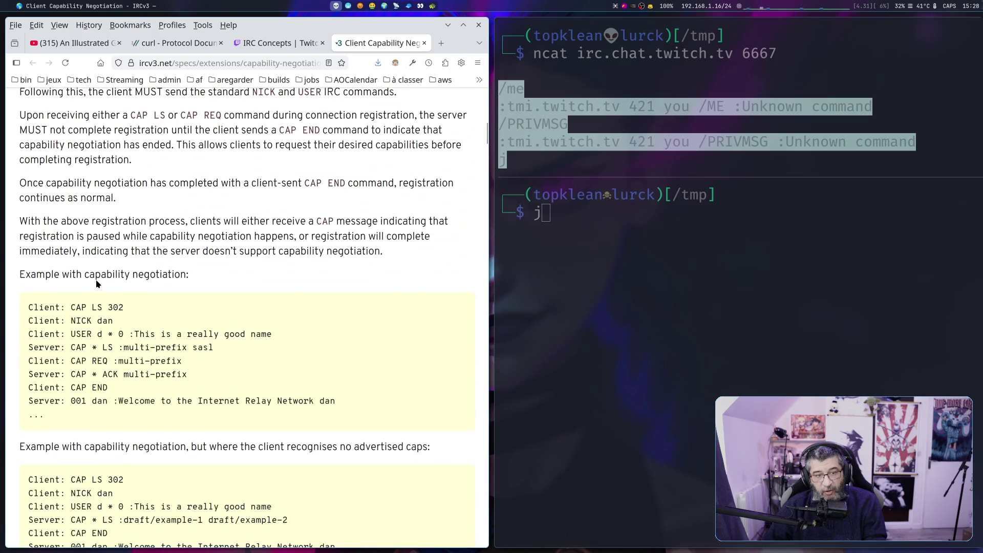
key(super+f)
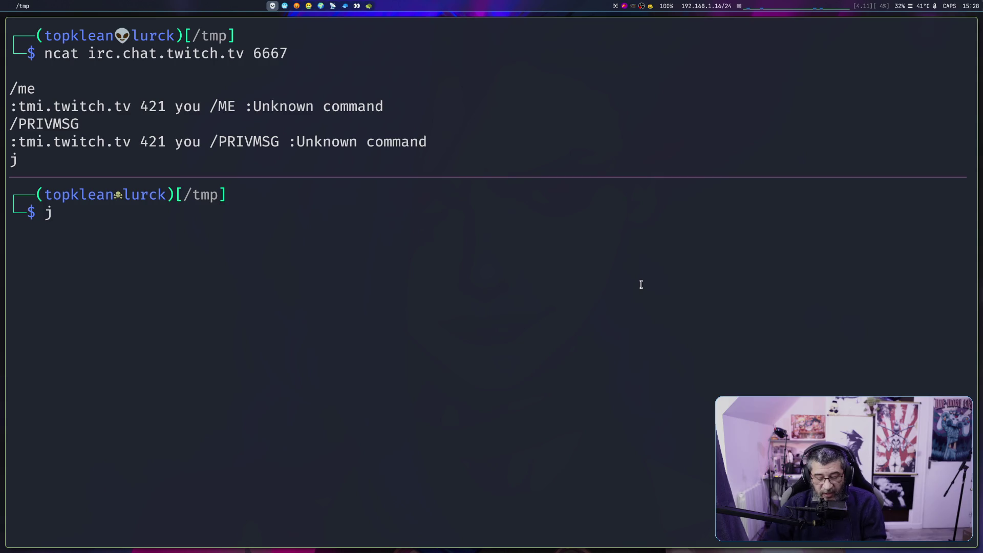
Erase the stray 'j', close the ncat pane, and type 'ncat irc.chat.twitch.tv 6667' unsent.
key(super+f)
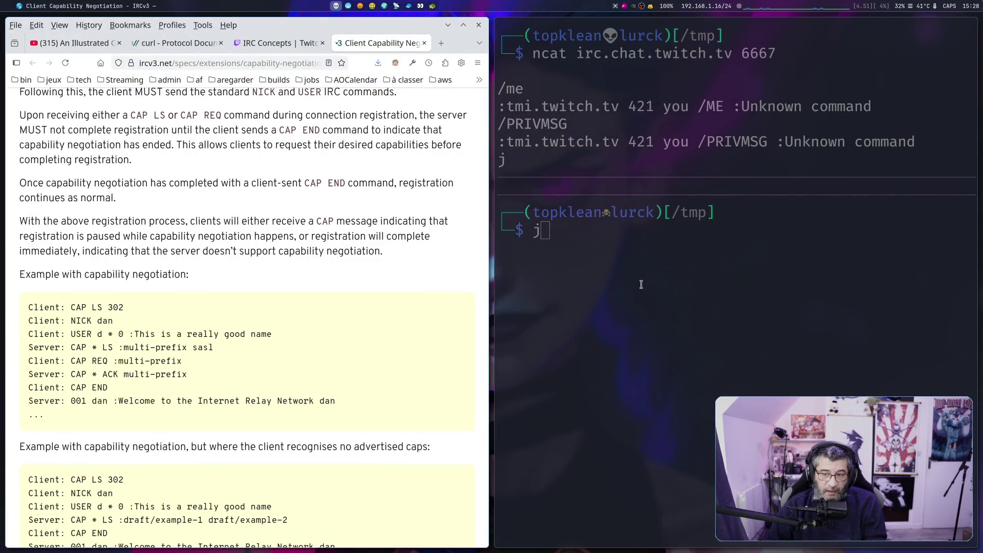
key(BackSpace)
key(super+shift+q)
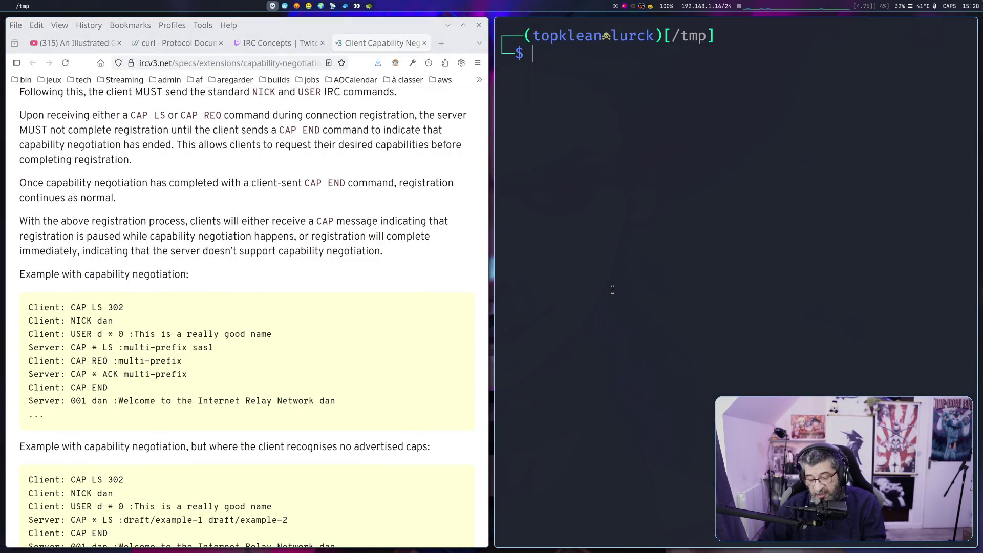
text(ncat irc.chat.twitch.tv 6667)
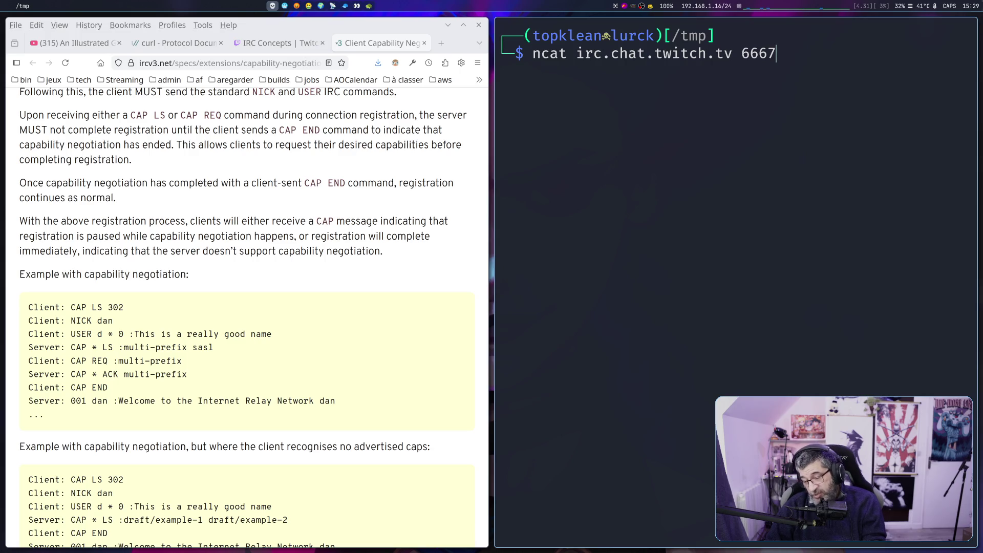
key(super+d)
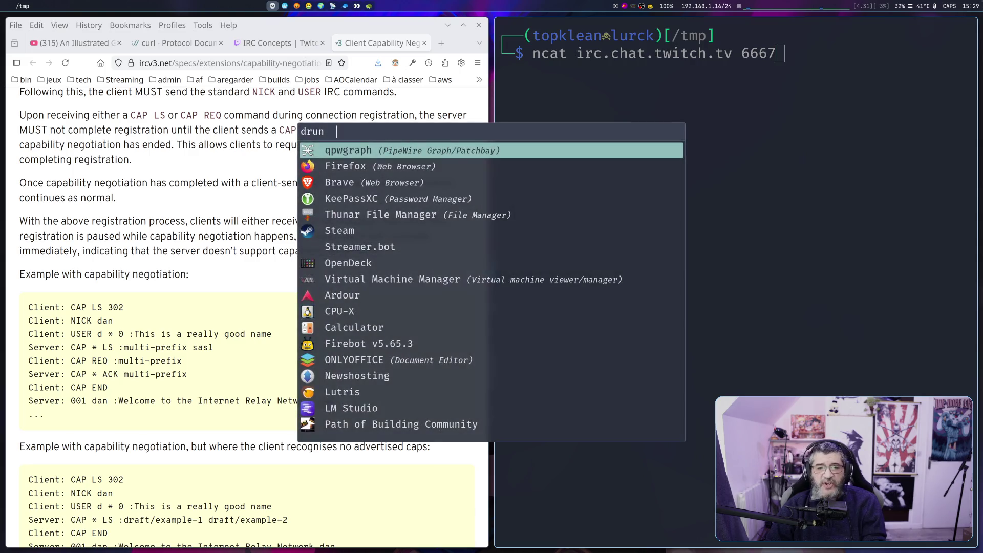
text(chat)
key(BackSpace)
key(BackSpace)
key(BackSpace)
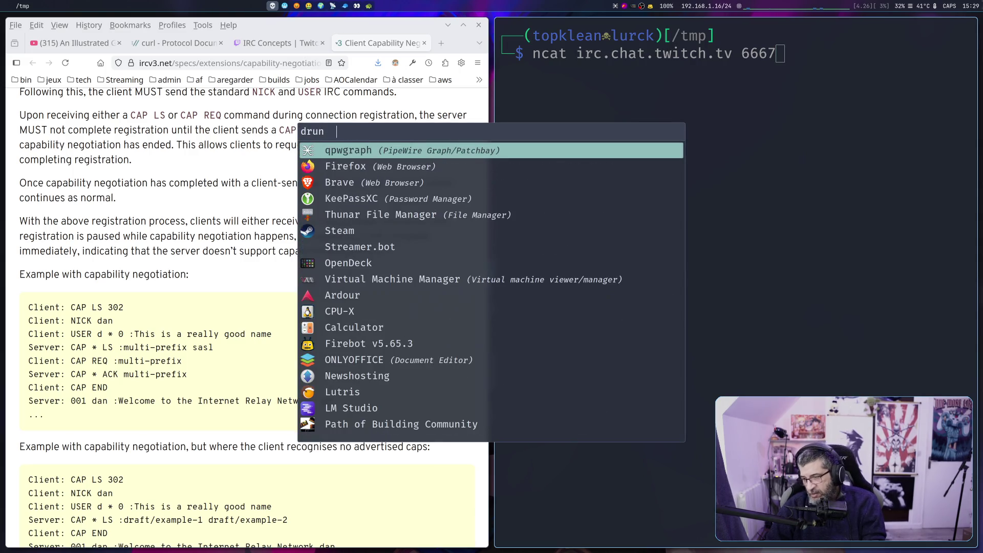
text(chat)
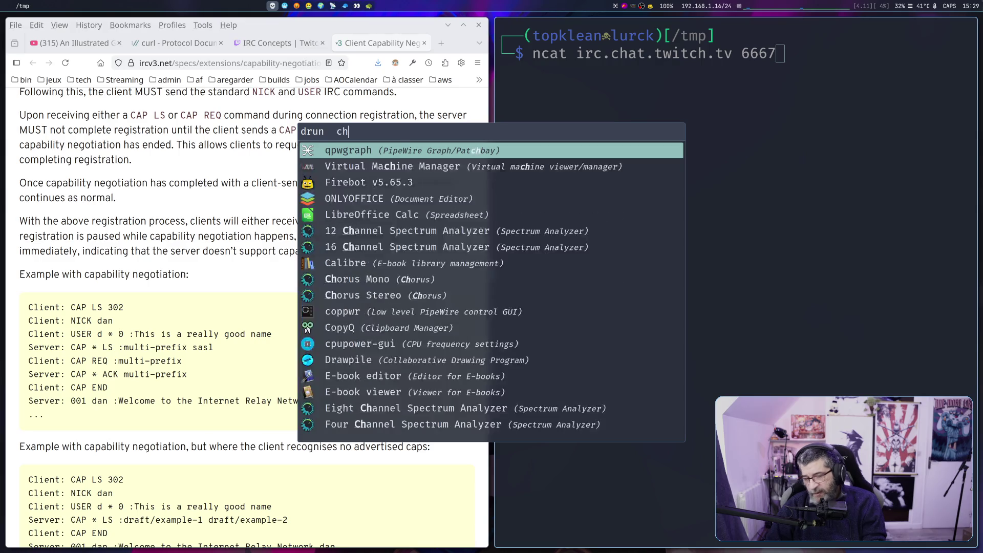
key(BackSpace)
key(BackSpace)
key(BackSpace)
text(shatt)
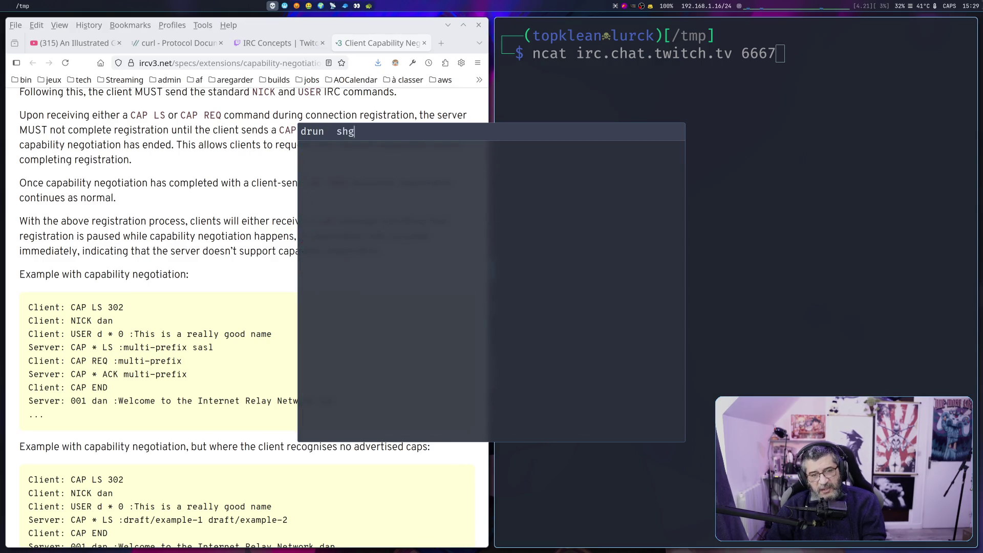
key(BackSpace)
key(BackSpace)
key(BackSpace)
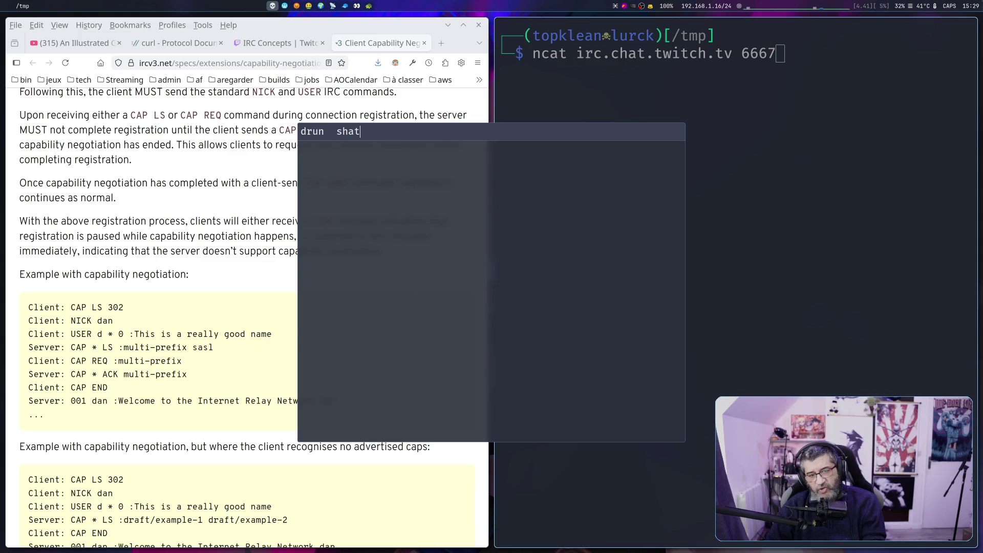
key(Escape)
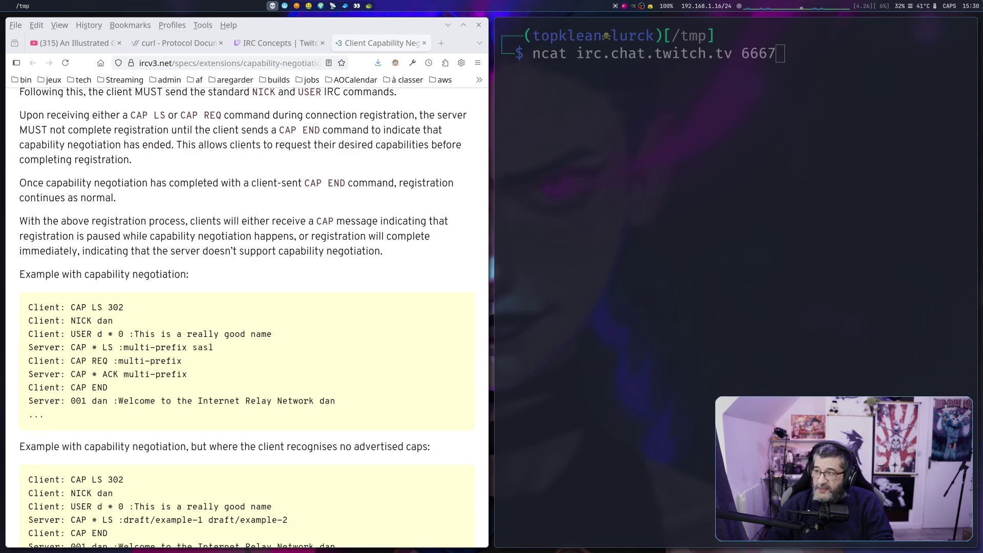
Open chatty.github.io and view the split-view, user-dialog, dark-colour and admin screenshots, ending on the first.
click(428, 42)
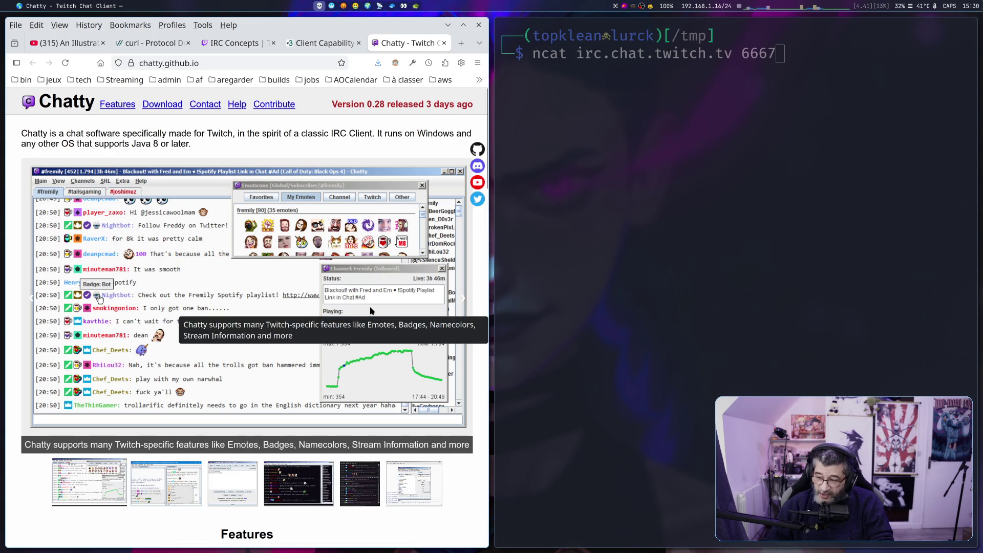
click(179, 501)
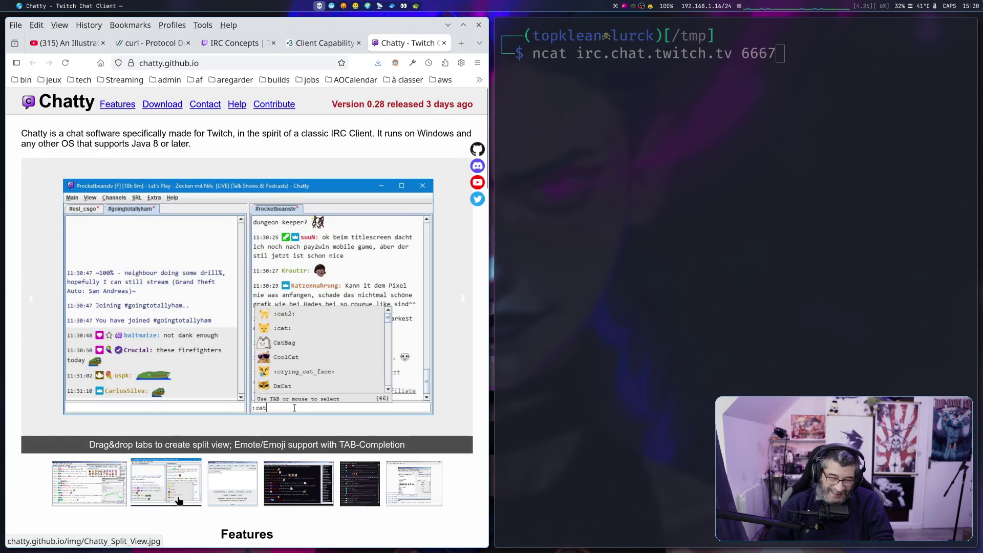
click(243, 486)
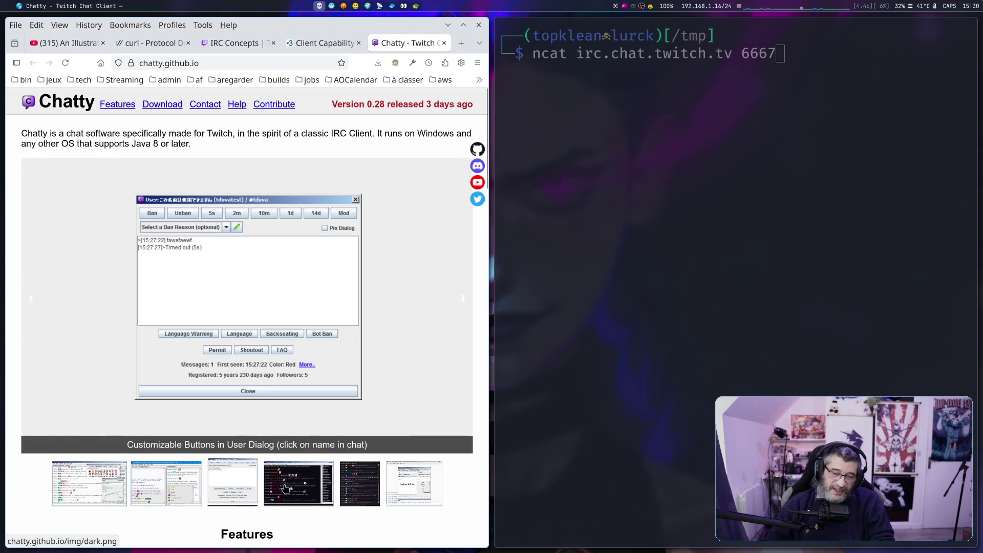
click(293, 490)
click(350, 493)
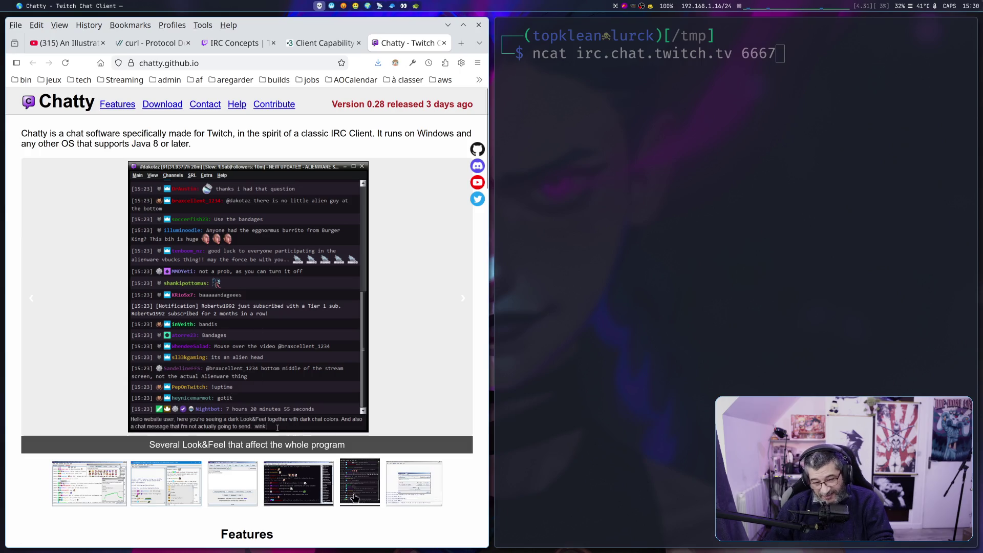
click(394, 485)
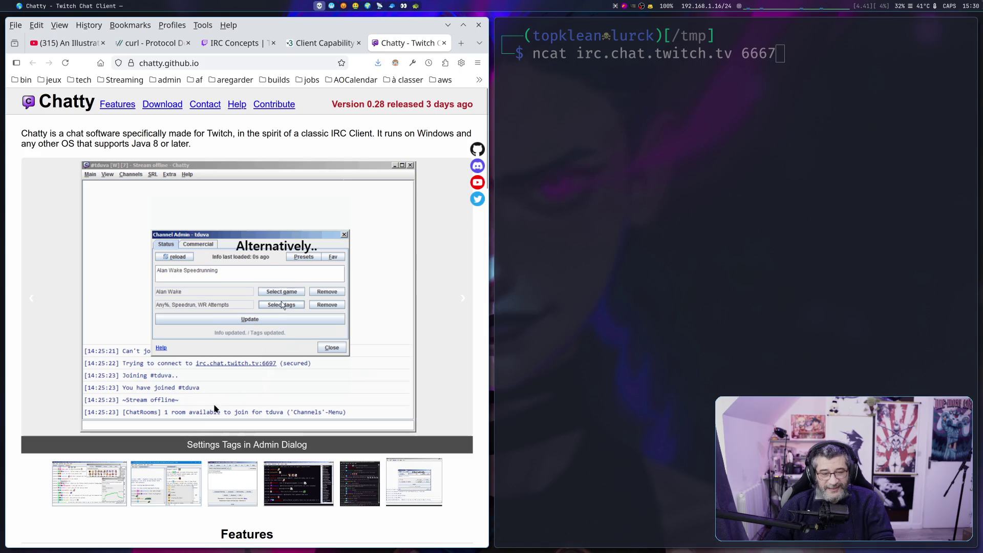
click(165, 482)
click(120, 462)
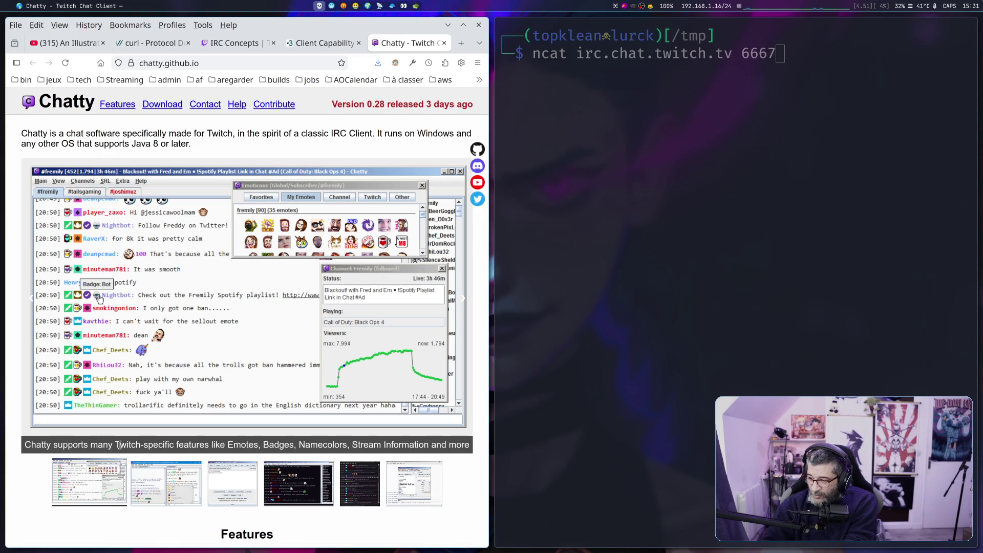
click(326, 43)
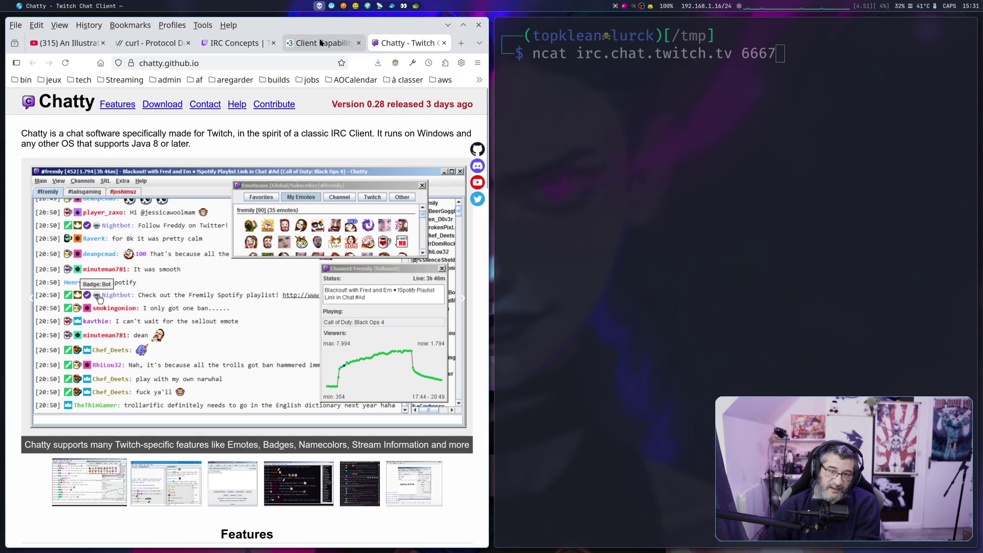
Look through the IRC Concepts, curl documentation and YouTube OAuth video tabs.
click(238, 49)
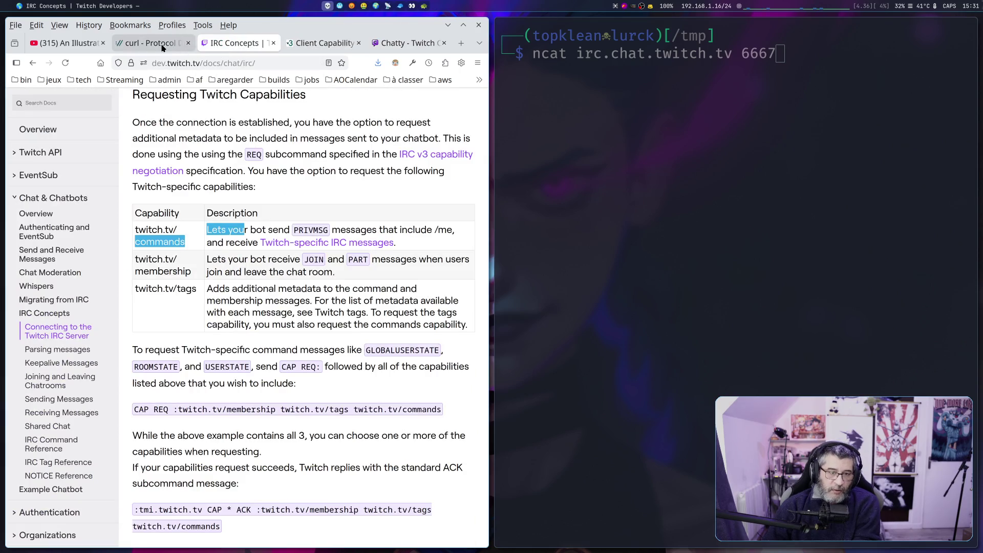
click(162, 48)
click(67, 43)
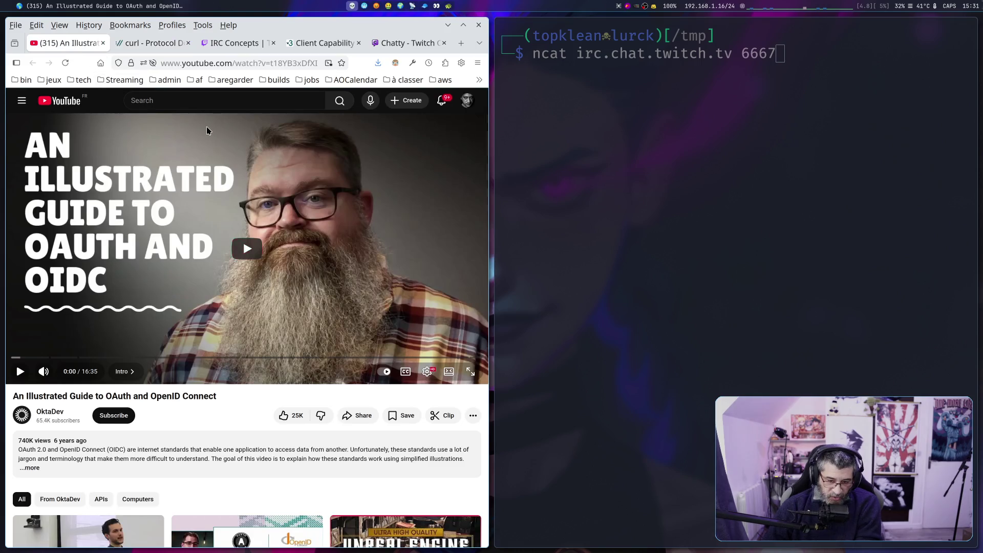
Check the OAuth Wikipedia, Get an access token and Recalbox tabs, then bring up the terminal and Thunar.
key(super+Left)
key(super+Left)
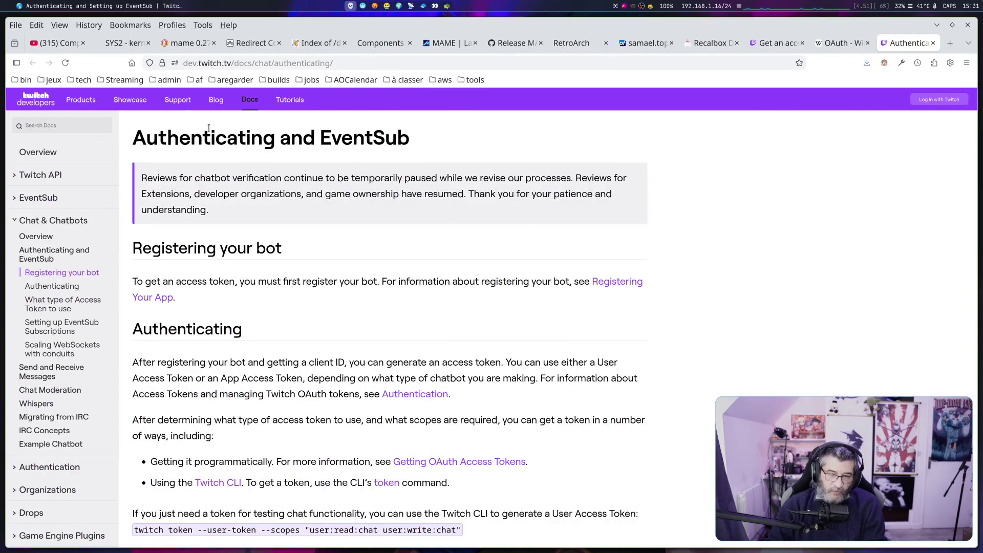
click(842, 43)
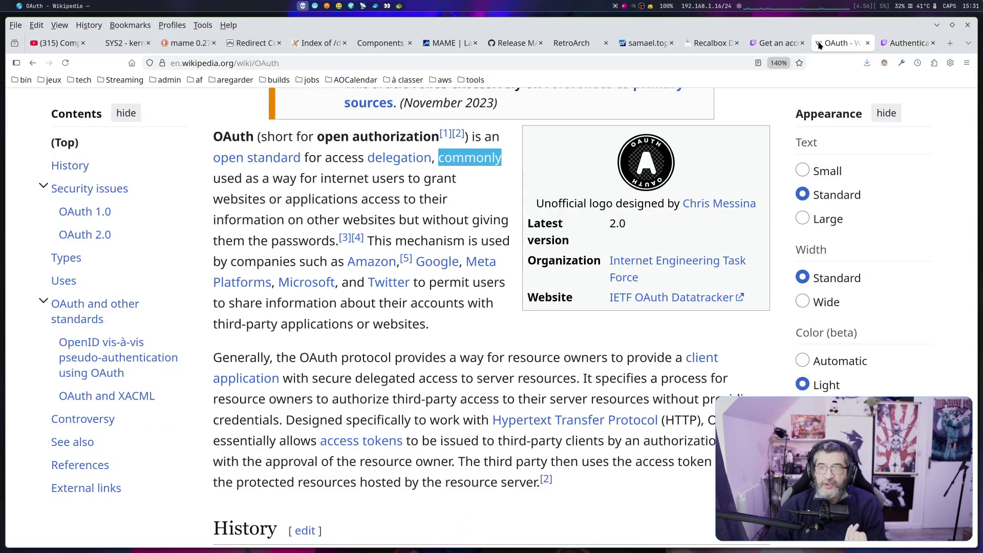
click(778, 46)
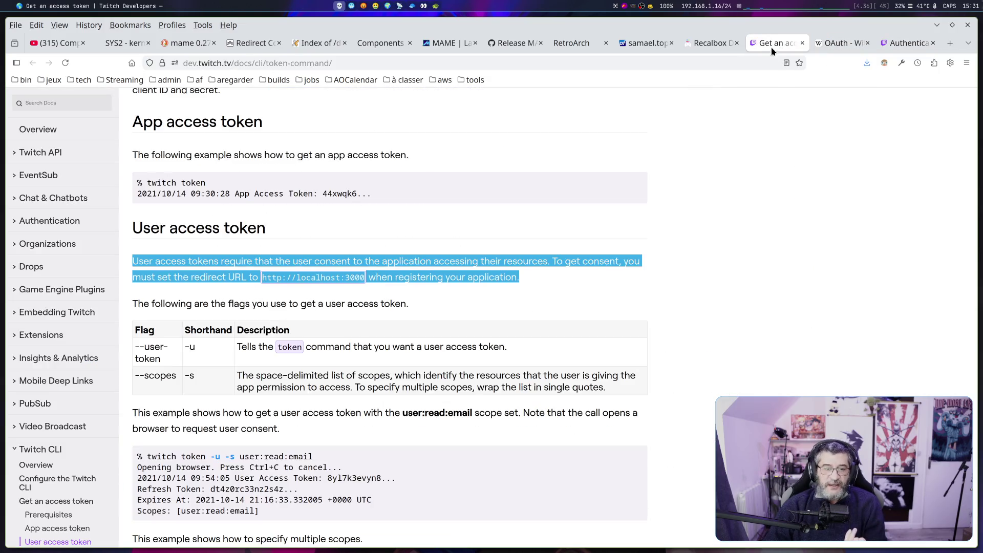
click(710, 46)
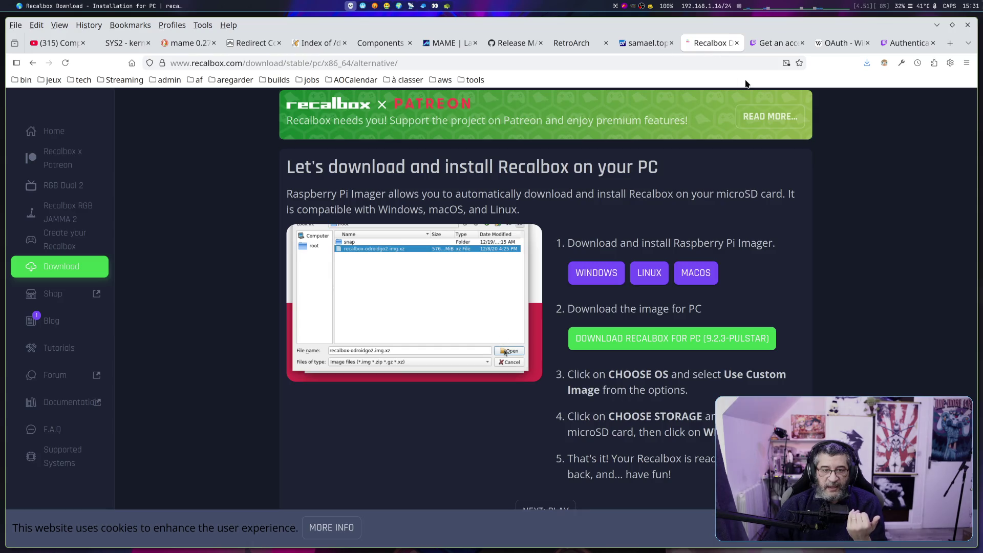
key(super+Right)
key(super+Right)
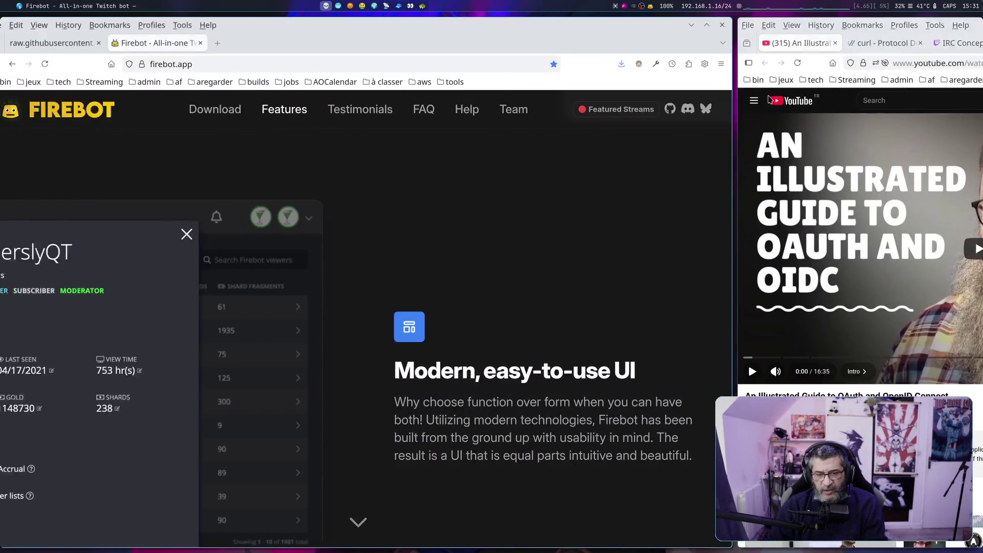
key(super+Left)
key(super+Right)
key(super+Right)
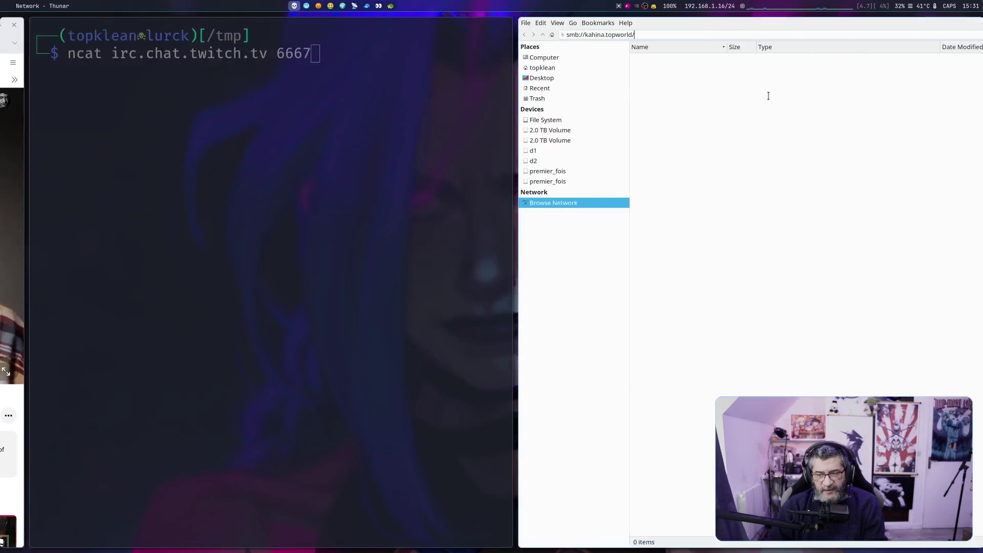
Narrow the ncat terminal and enlarge the irc.sh script window to review it.
key(super+Left)
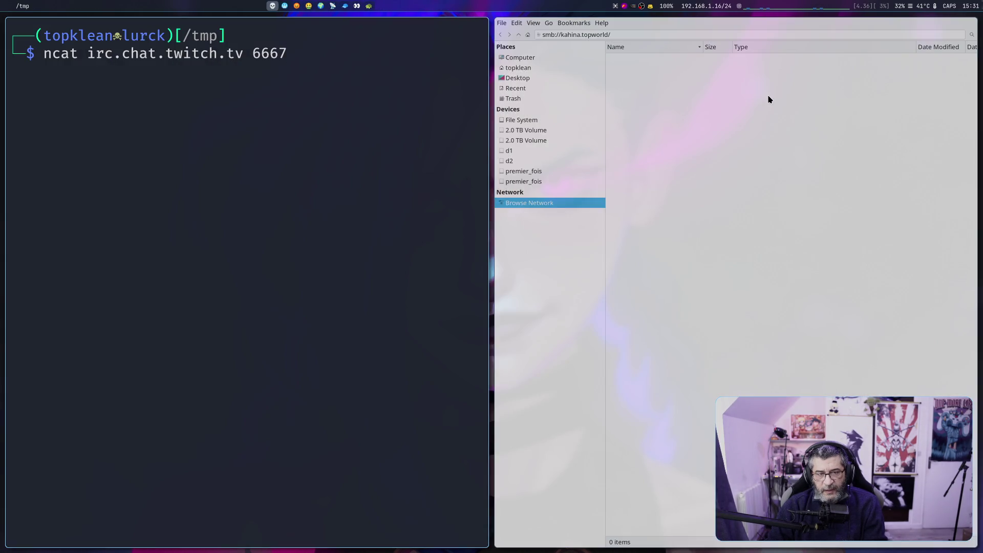
key(super+minus)
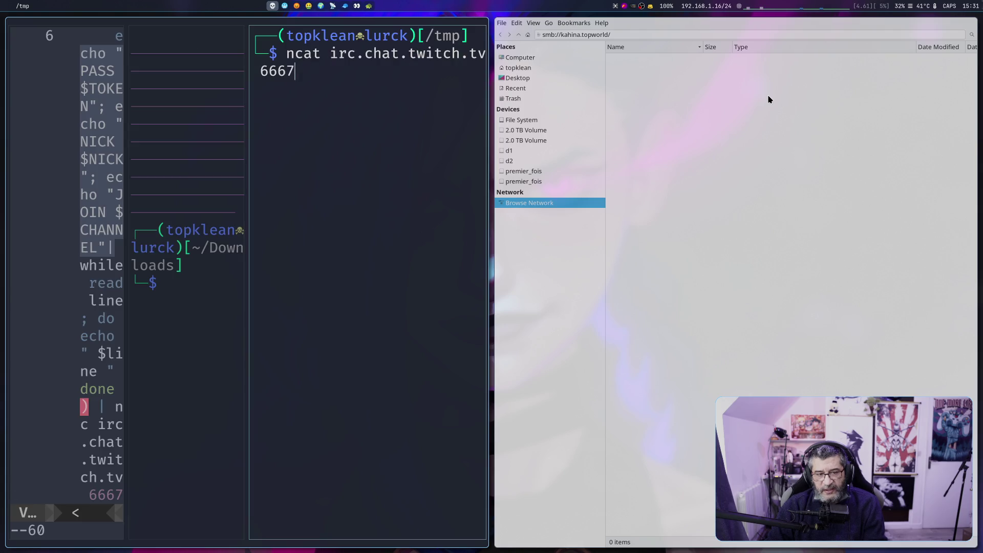
key(super+Left)
key(super+Left)
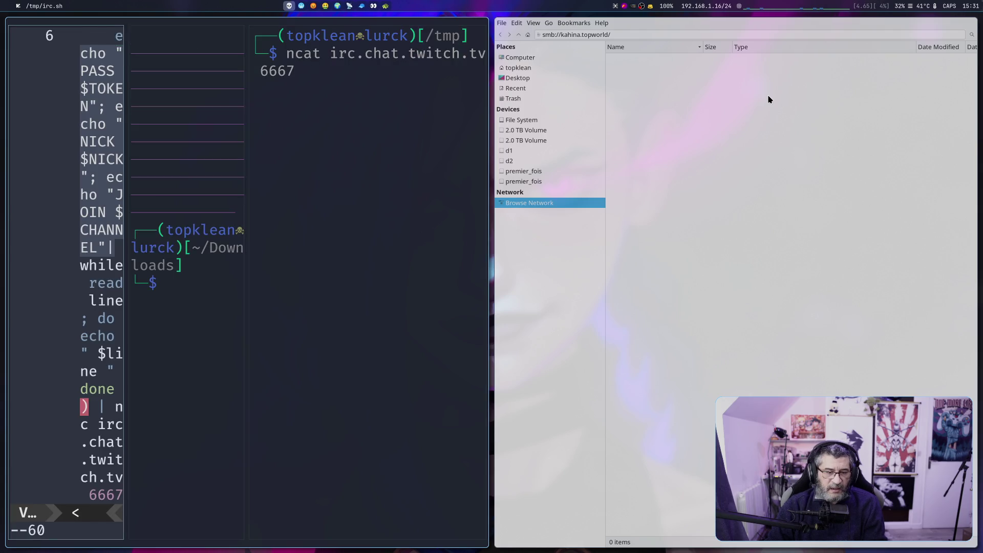
key(super+f)
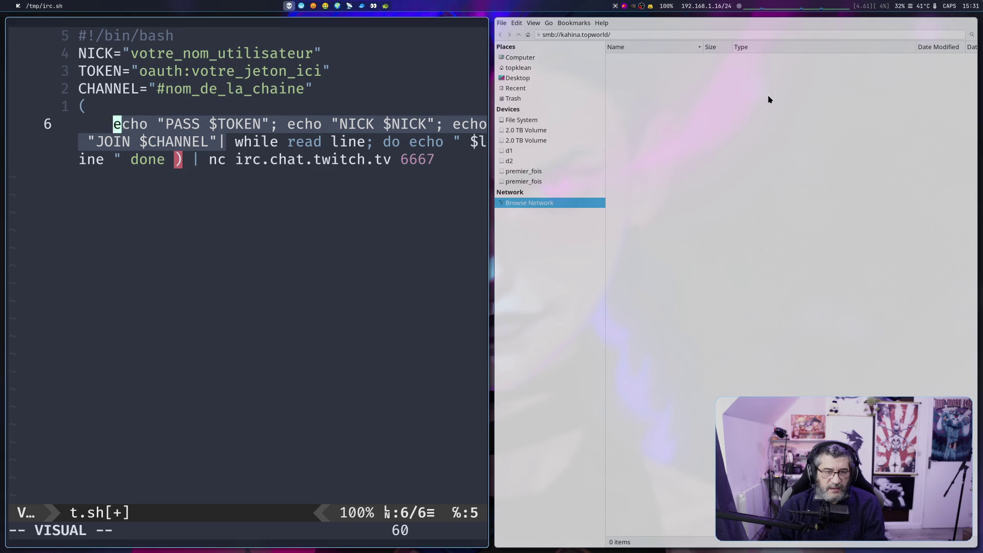
key(super+Right)
key(super+Left)
key(super+f)
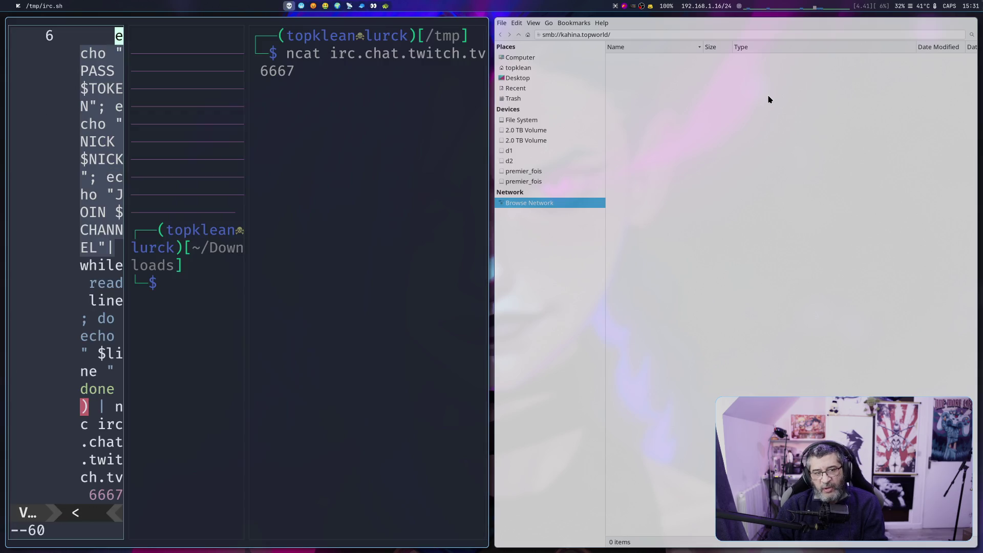
Pick the vim irc.sh window from rofi, then show workspace 2's terminal beside Volume Control.
key(super+w)
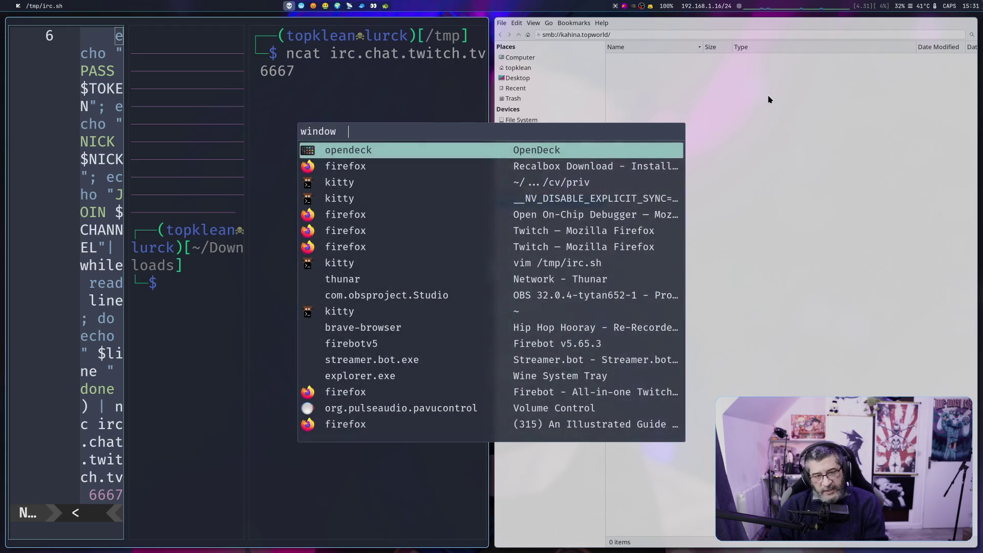
key(Down)
key(Down)
key(Down)
key(Down)
key(Down)
key(Down)
key(Return)
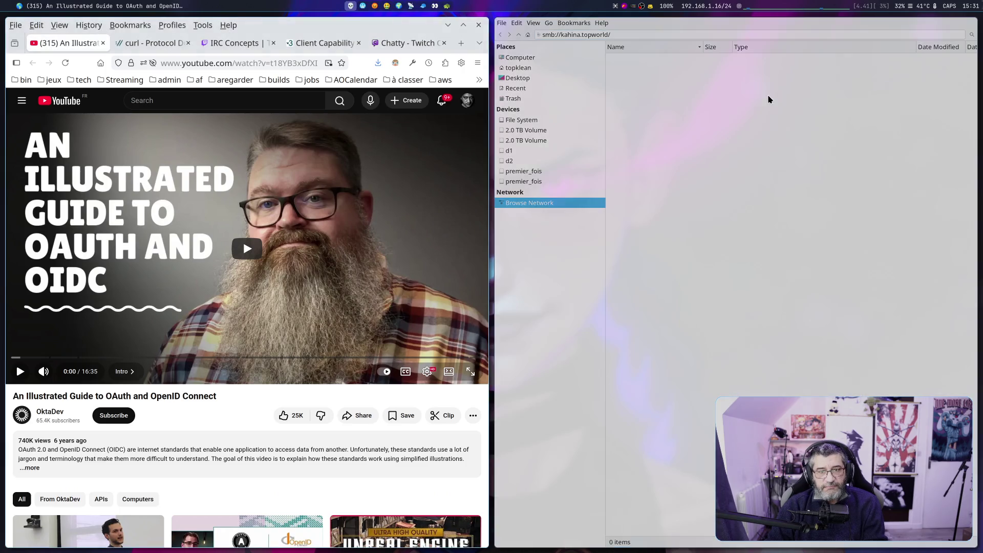
key(super+2)
key(super+l)
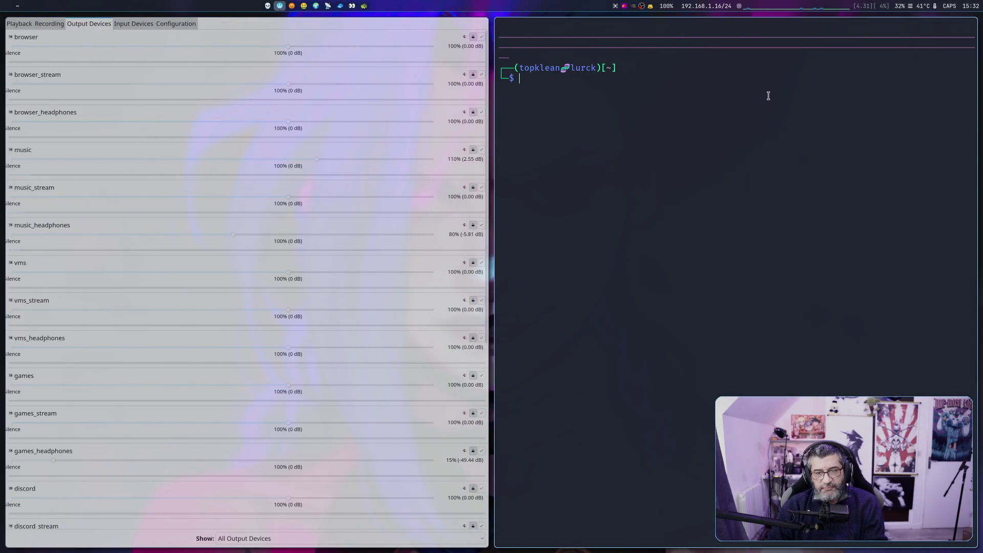
Close the workspace 2 terminal and browse the rofi window list without choosing one.
key(ctrl+d)
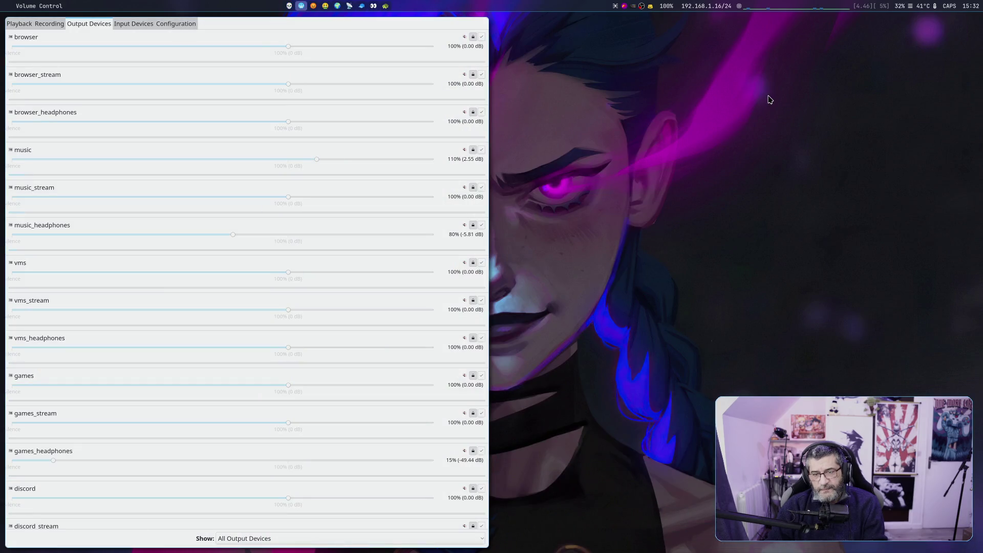
key(super+Page_Down)
key(super+w)
key(Up)
key(Down)
key(Down)
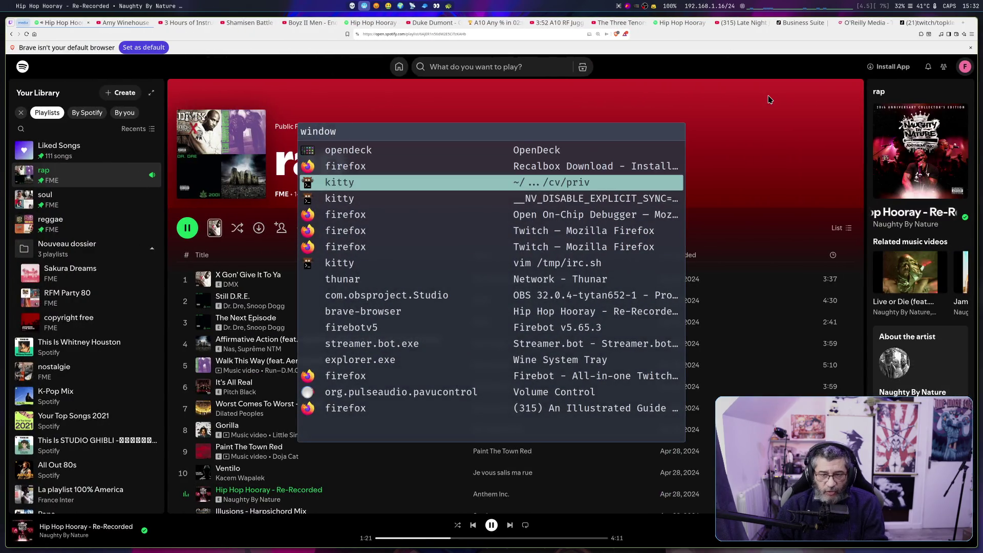
key(Escape)
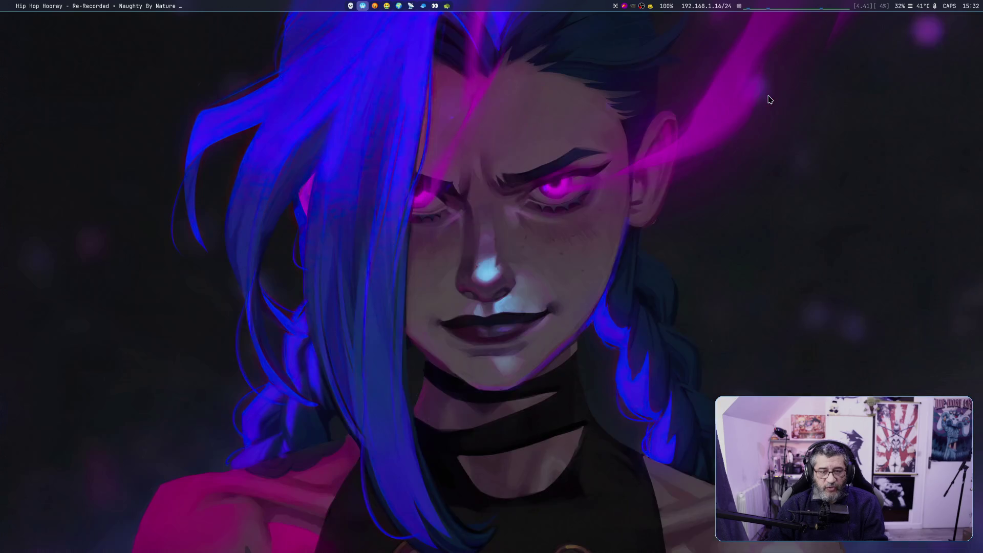
Close the middle kitty shell pane next to the irc.sh script.
key(alt+Tab)
key(alt+Tab)
key(alt+Tab)
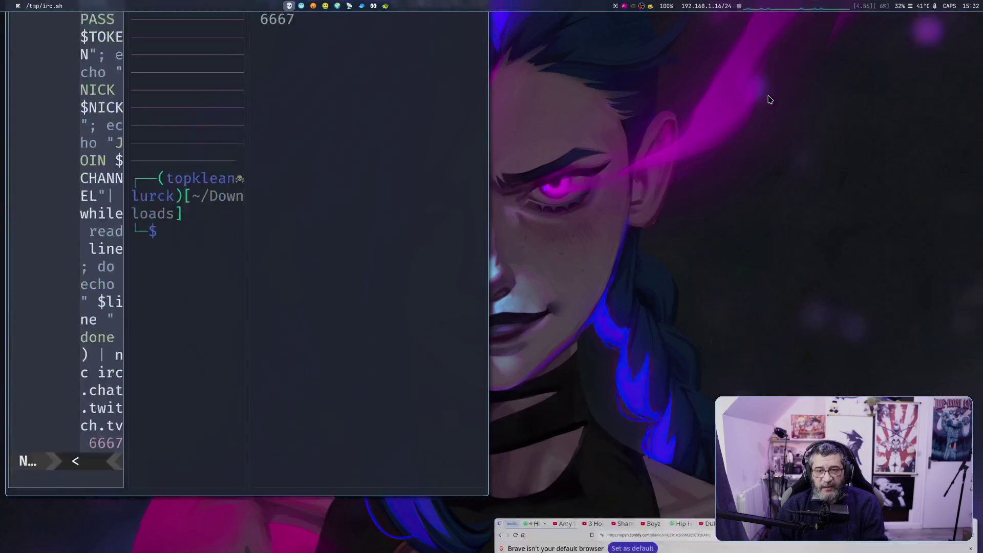
key(super+f)
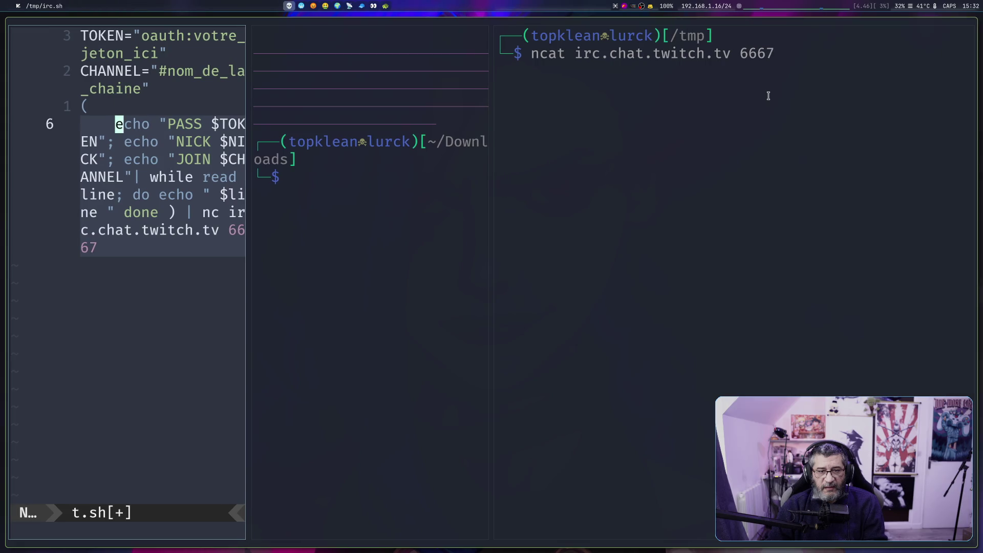
key(alt+Tab)
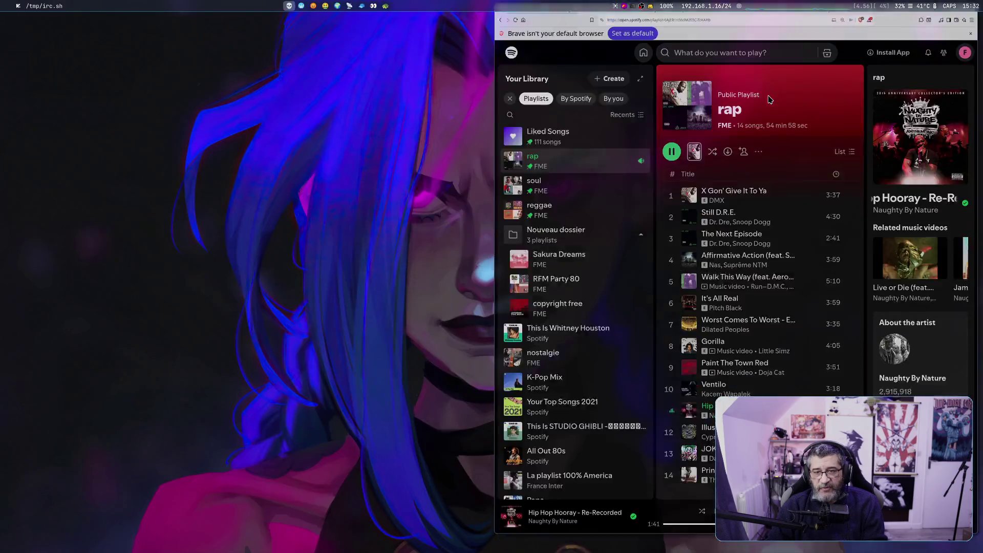
key(alt+Tab)
key(super+Right)
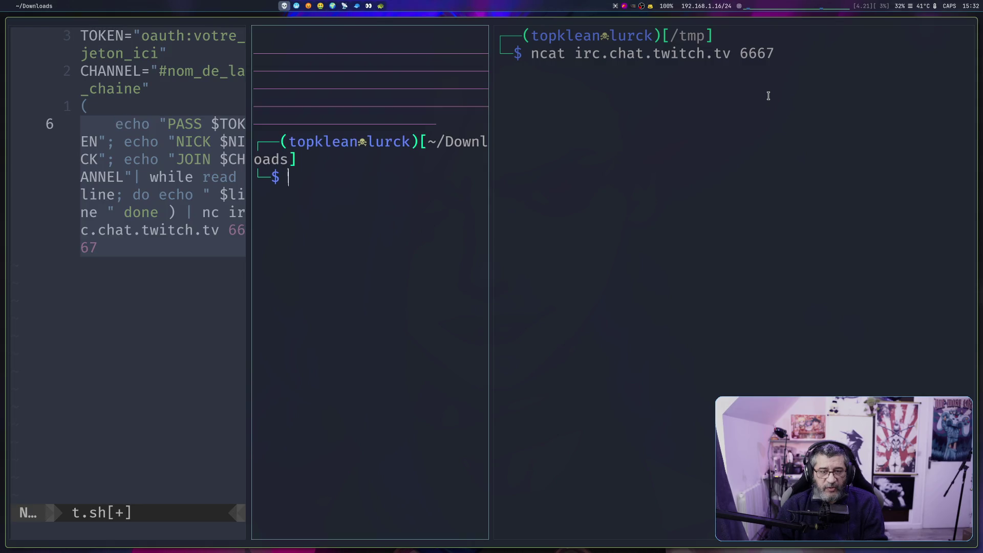
key(ctrl+d)
Scroll the tiling layout over to the Thunar file manager and Firefox.
key(alt+Tab)
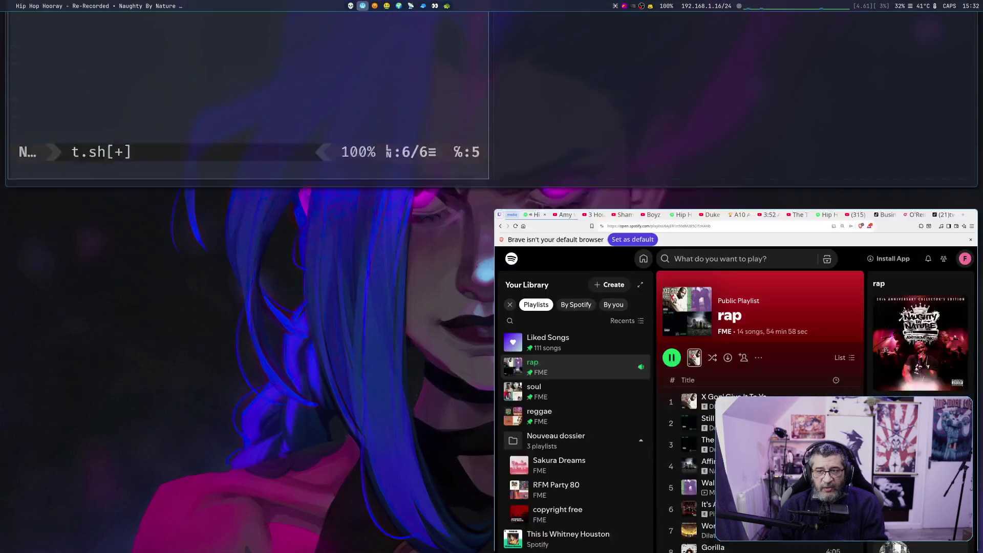
key(alt+Tab)
key(alt+Tab)
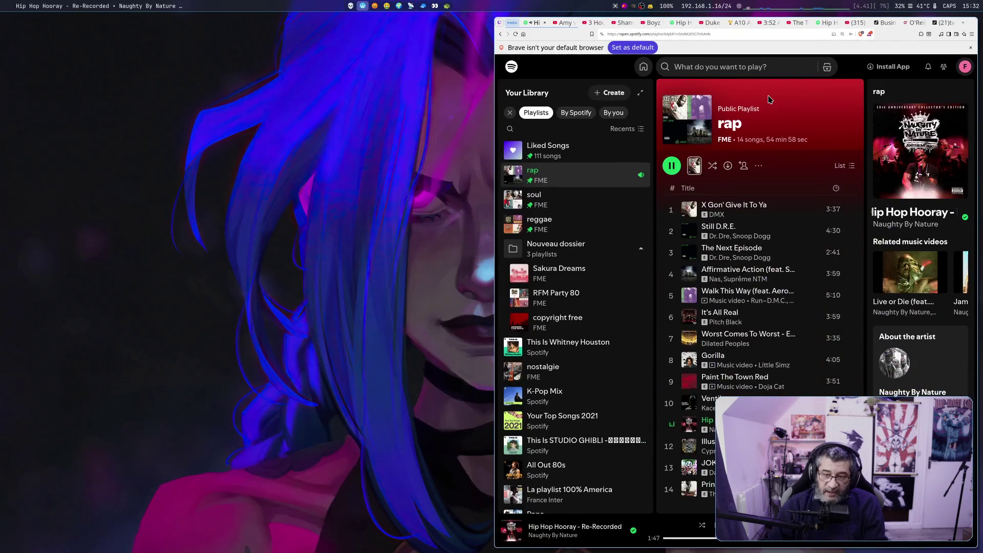
key(alt+Tab)
key(super+Left)
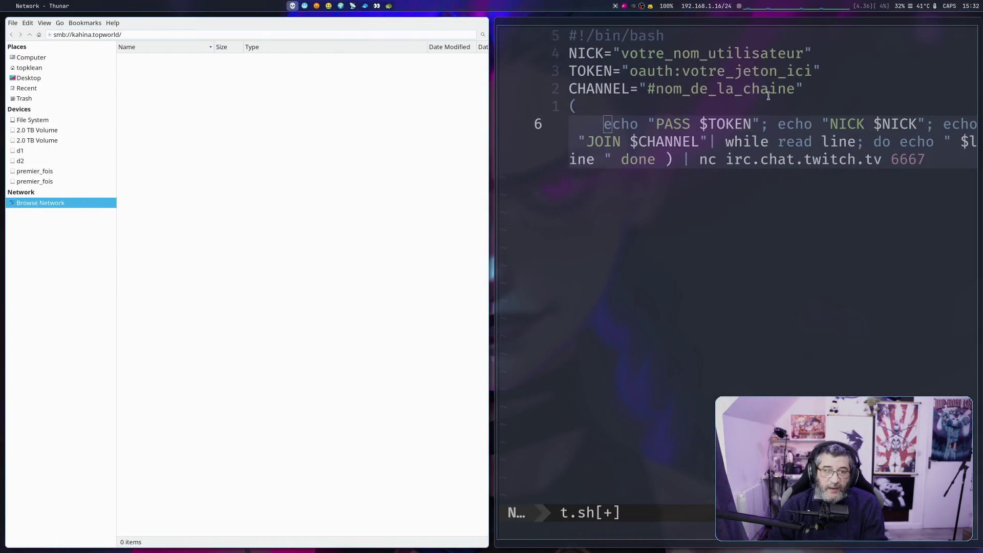
key(super+Left)
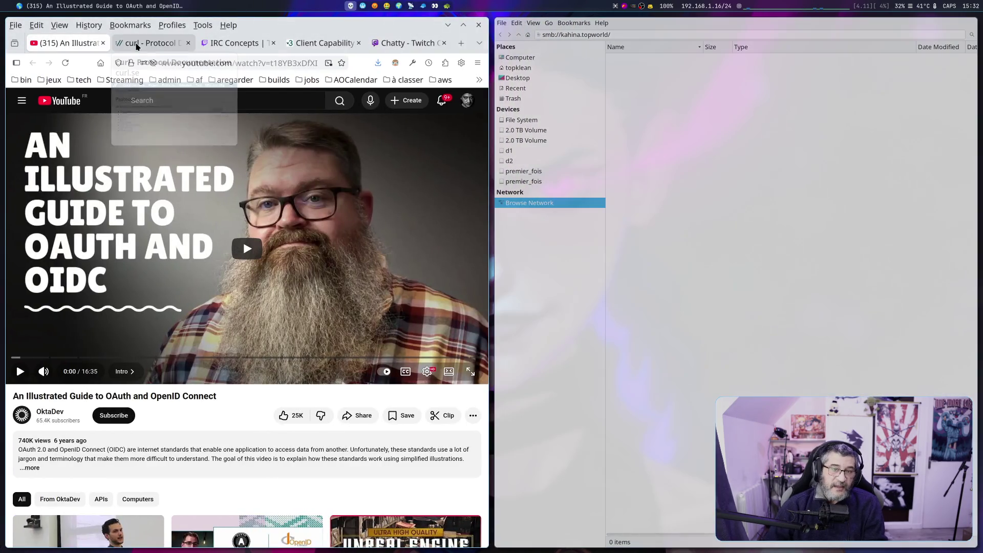
Step through the curl, IRC Concepts, Client Capability Negotiation and Chatty tabs.
click(151, 45)
click(236, 45)
click(320, 45)
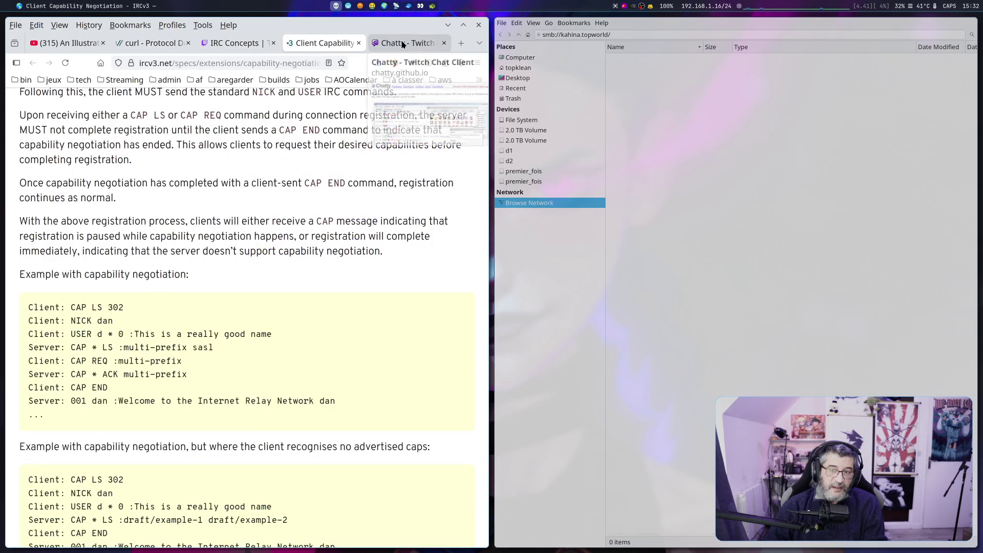
click(403, 43)
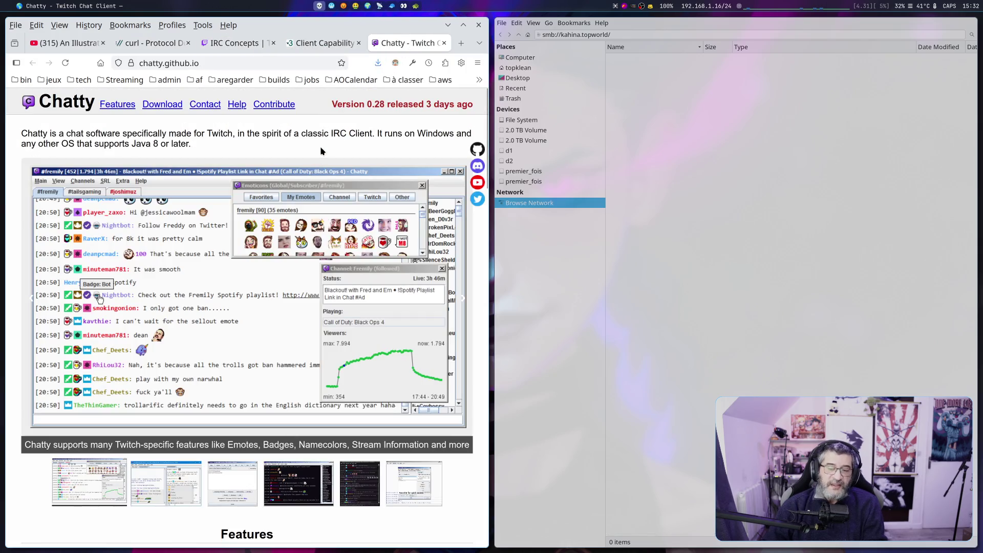
In the Recalbox window, step through the Twitch account, OAuth, RetroArch, MAME and WirePlumber tabs.
key(super+Left)
key(super+Left)
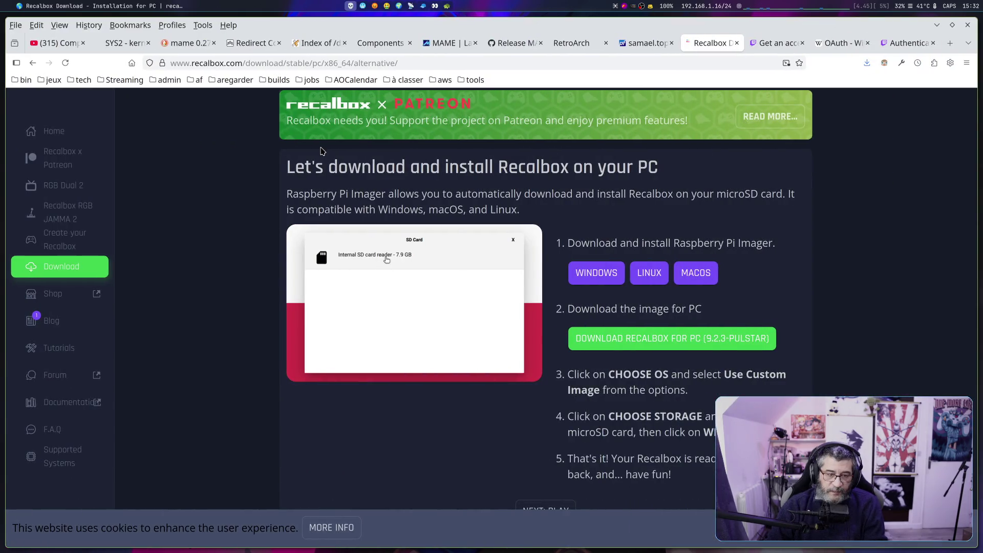
click(259, 47)
click(776, 44)
click(713, 44)
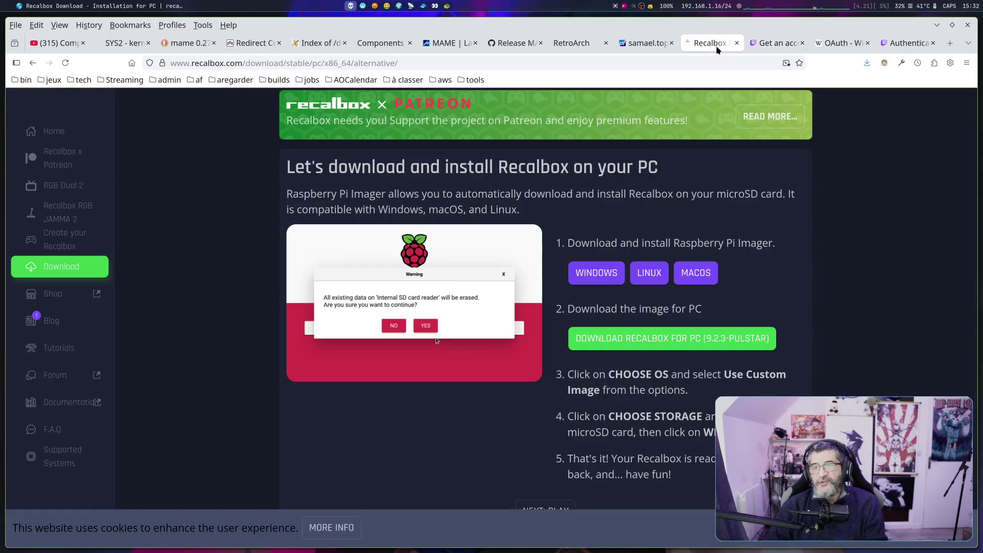
click(850, 44)
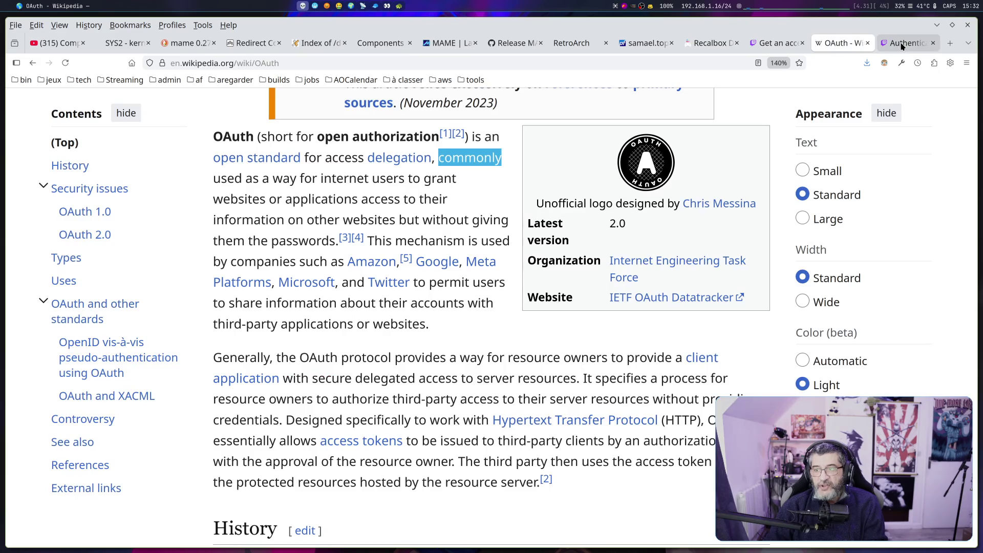
click(564, 43)
click(512, 43)
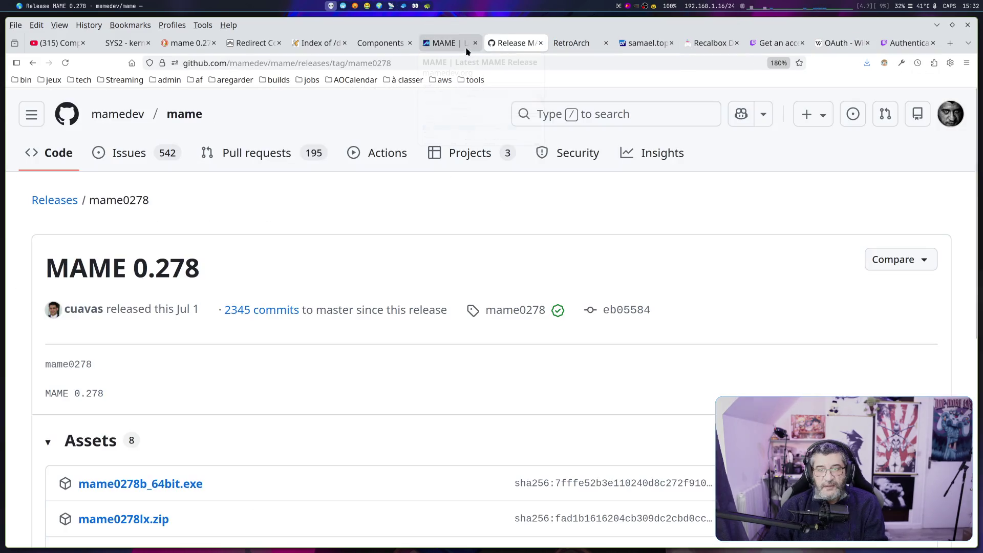
click(435, 45)
click(380, 45)
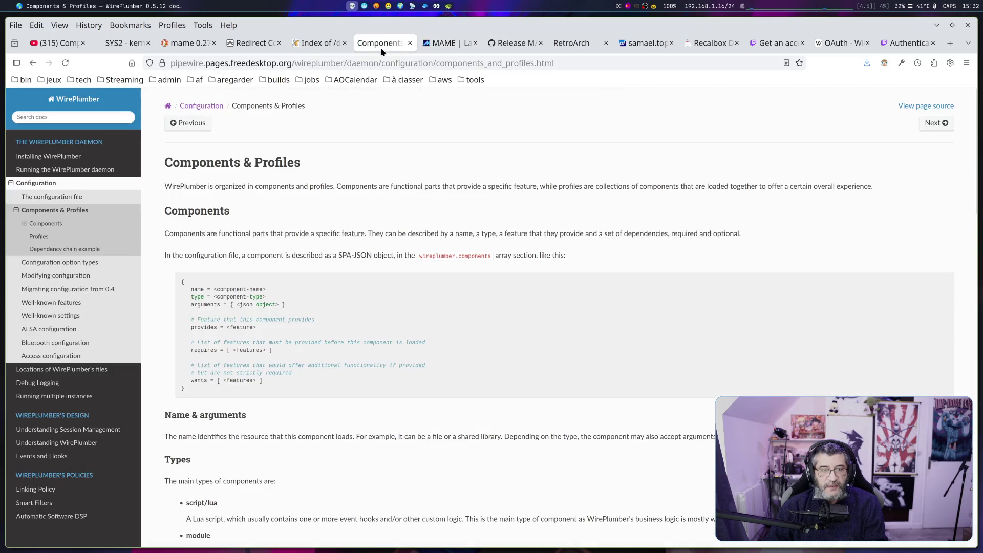
click(322, 48)
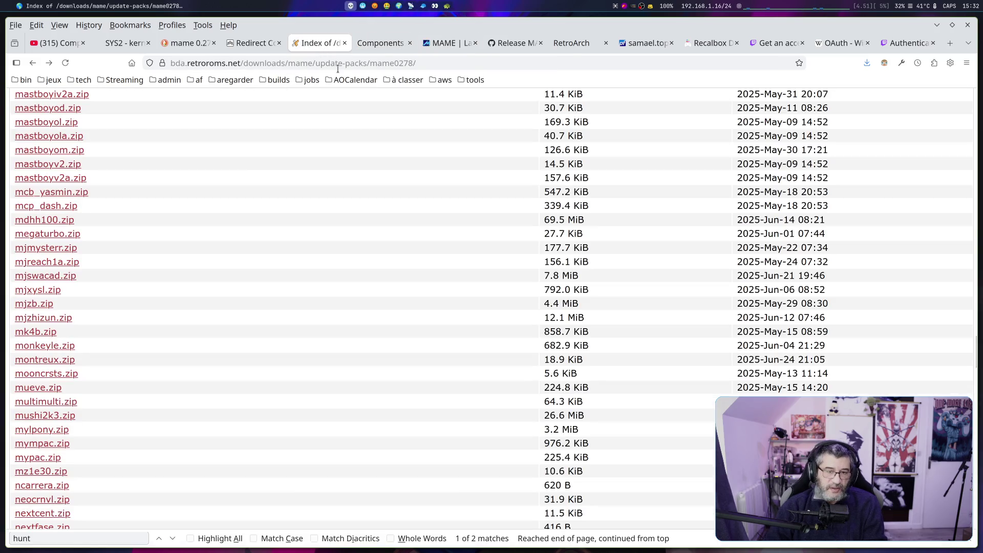
Check the Chatty window's tabs back to the OAuth video, then return to the vim and ncat workspace.
key(super+Right)
key(super+Right)
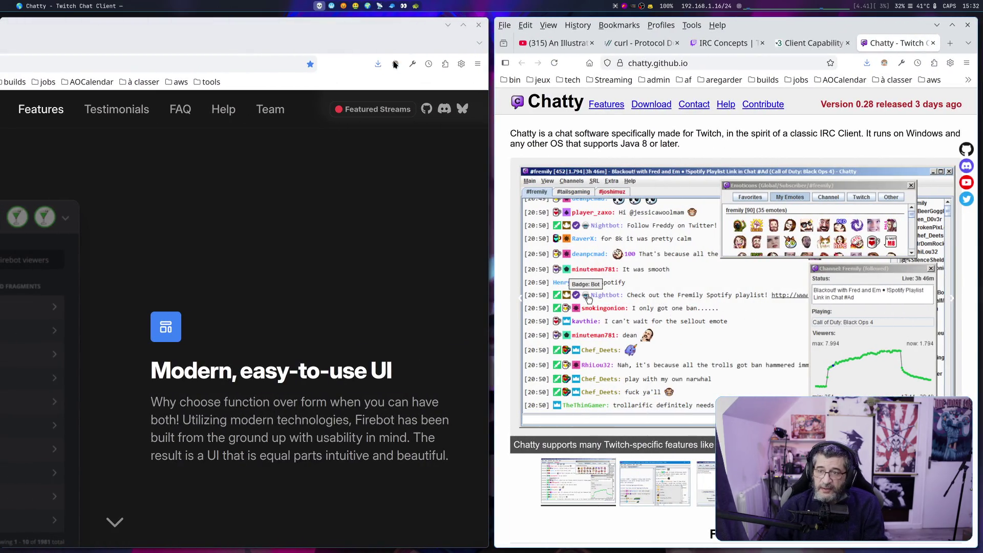
click(809, 43)
click(728, 43)
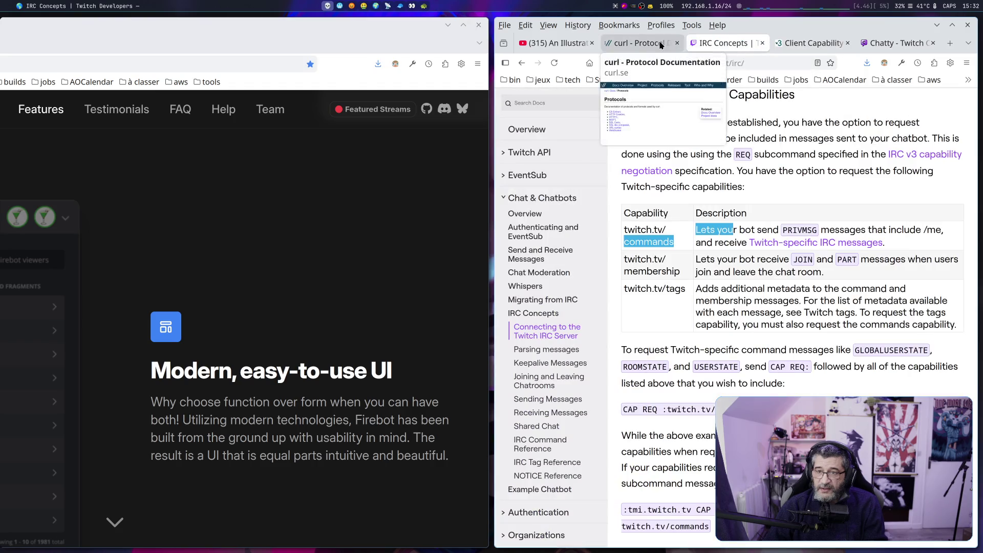
click(661, 45)
click(555, 43)
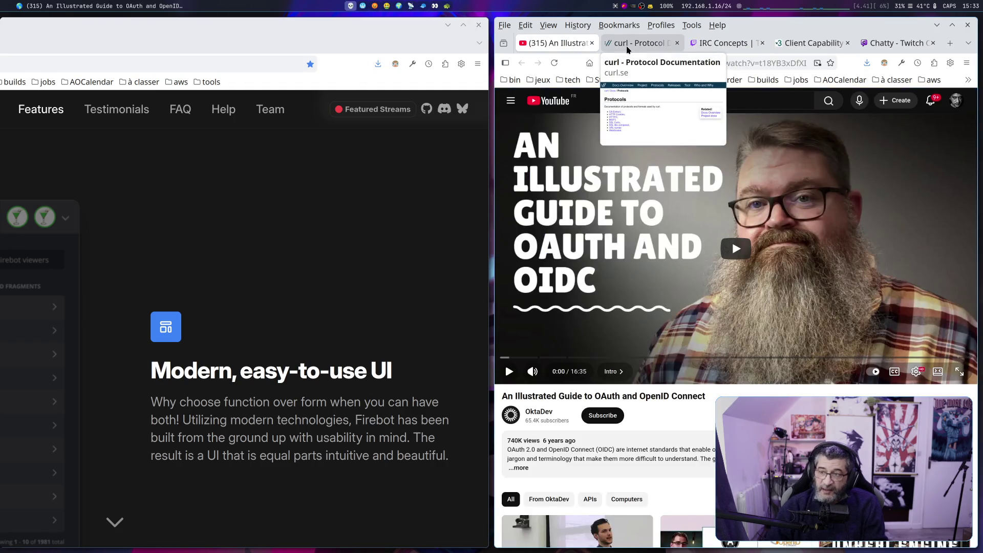
key(super+Right)
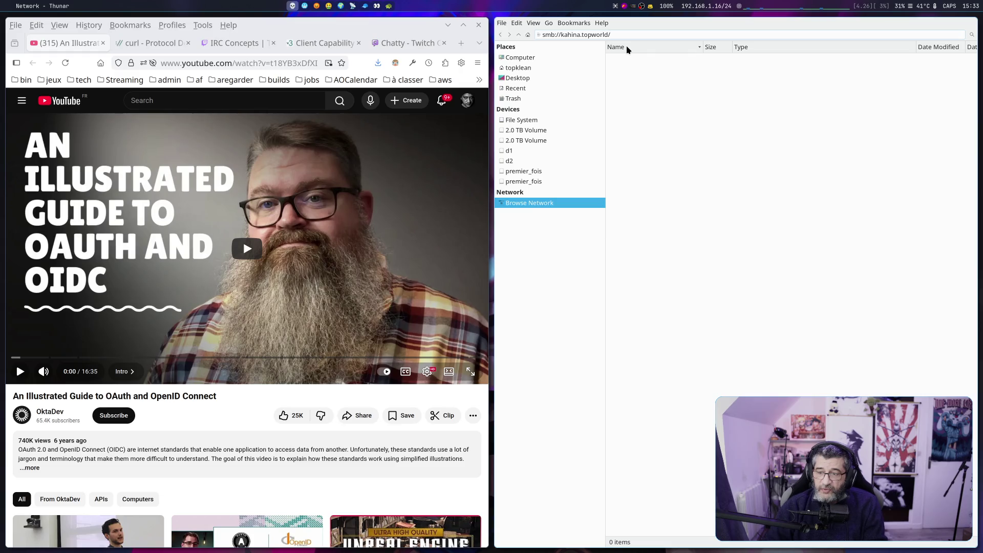
key(super+Right)
key(super+Right)
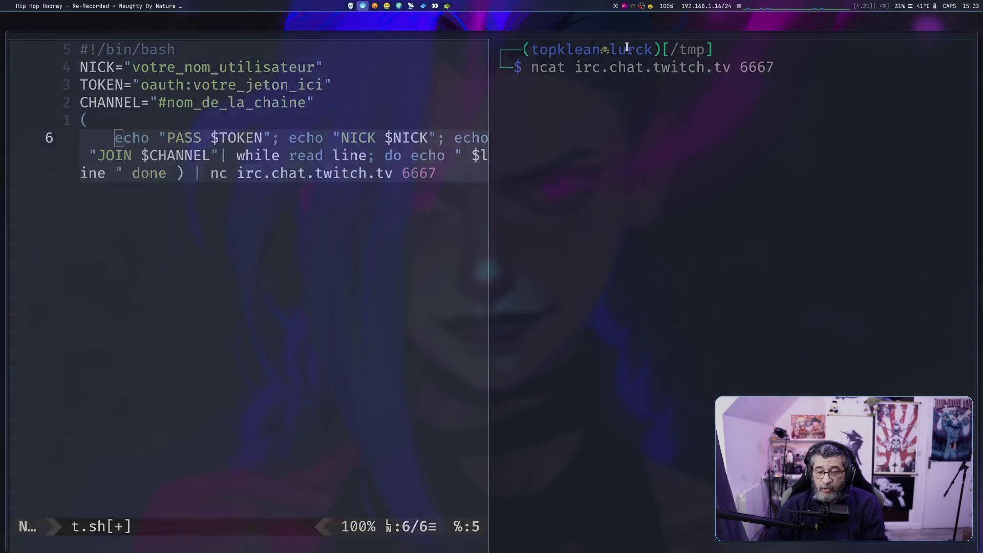
key(super+Right)
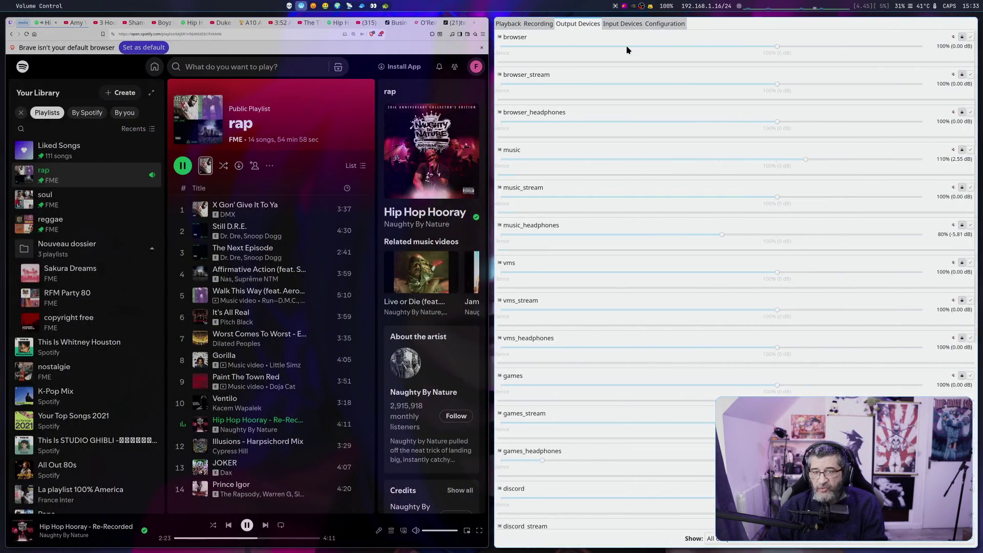
Return to Firefox, check the Chatty and Client Capability Negotiation tabs, and open a blank tab.
key(super+Up)
key(super+Left)
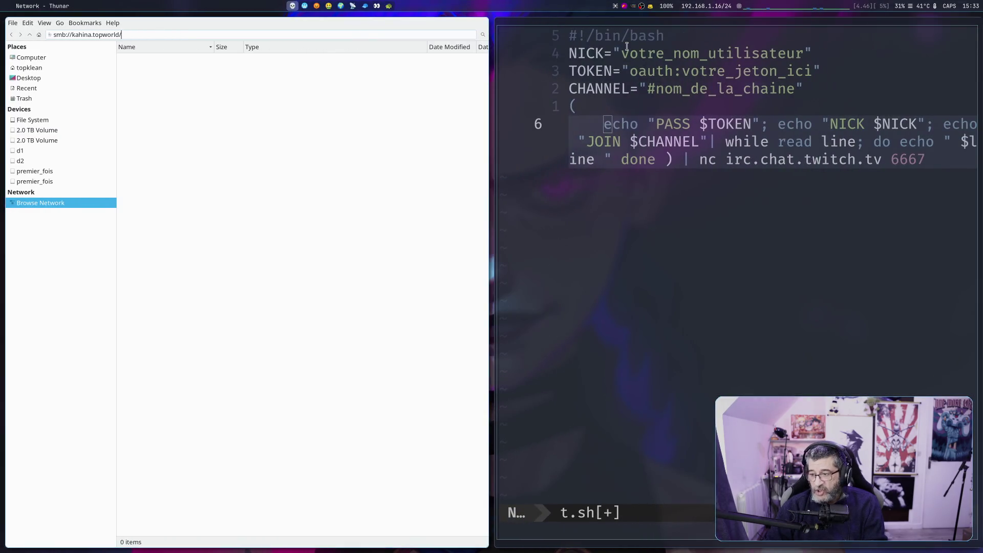
key(super+Left)
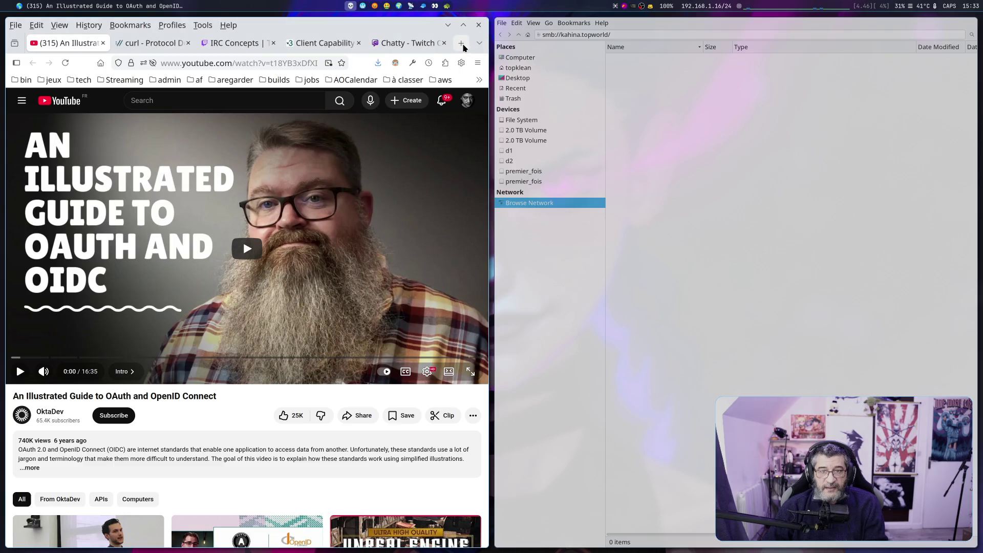
click(410, 43)
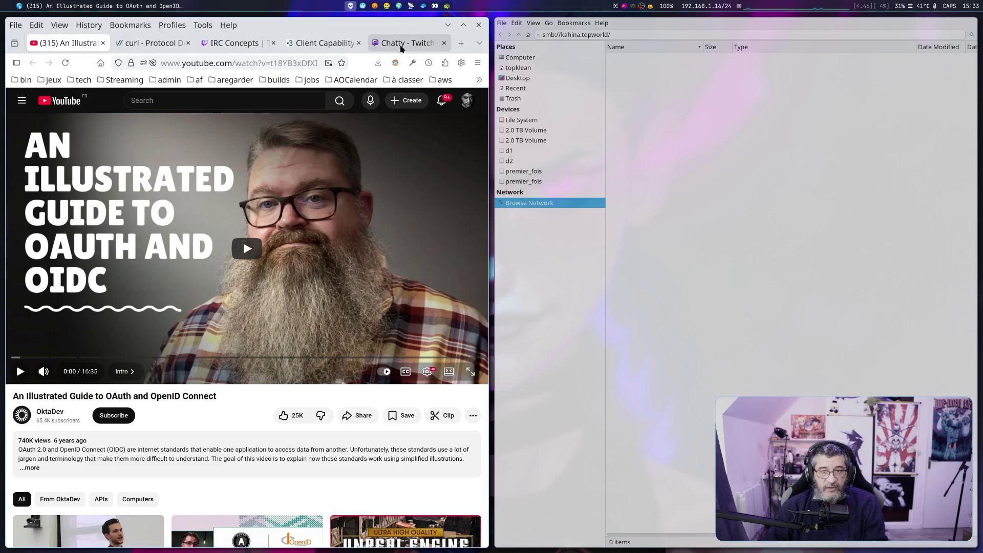
click(332, 47)
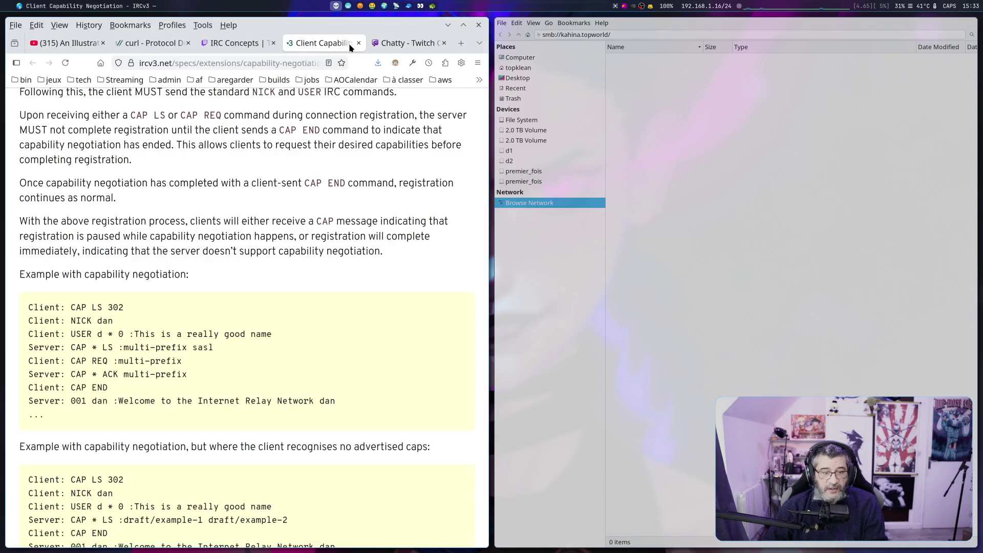
click(462, 44)
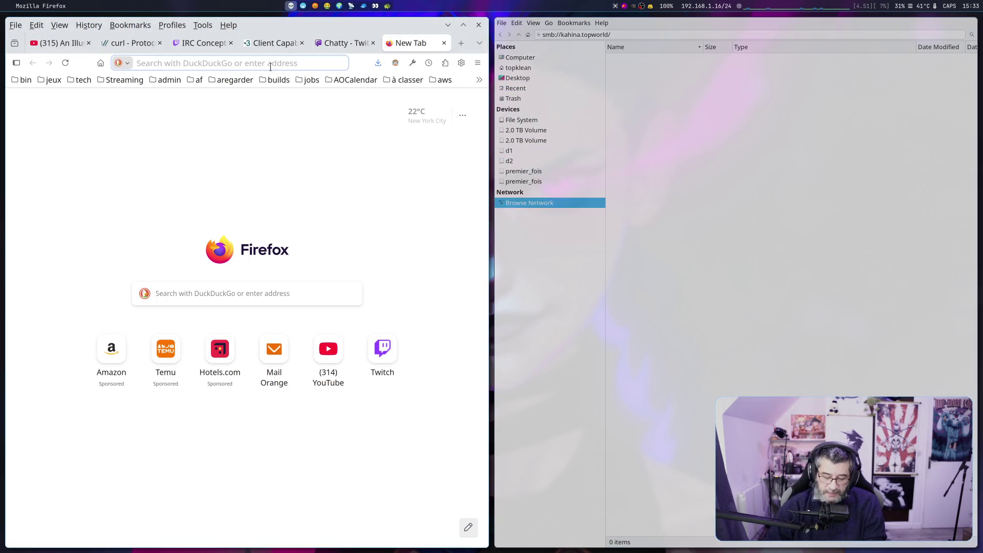
Search DuckDuckGo for 'ballot', then refine the query to 'ballot irc linux client'.
text(ballot)
key(Return)
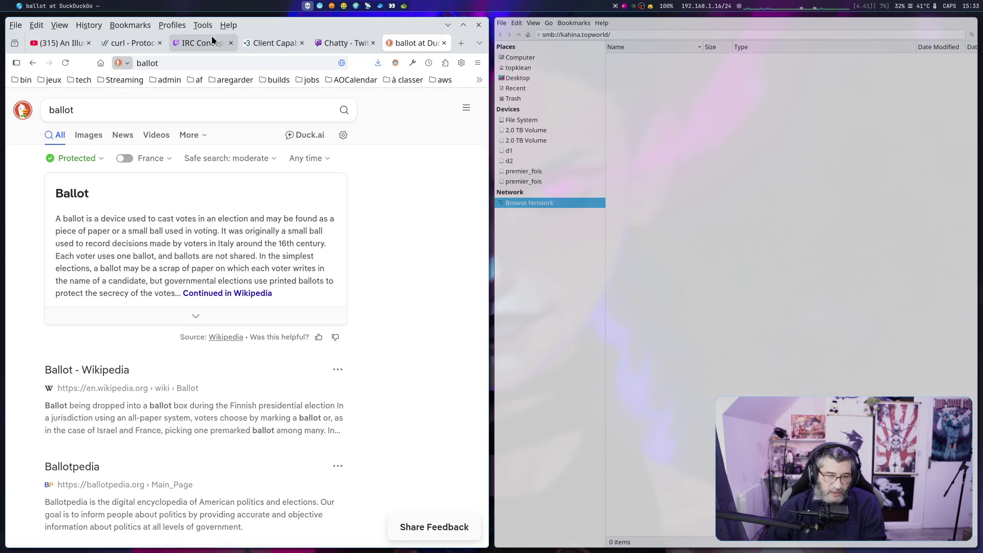
click(219, 108)
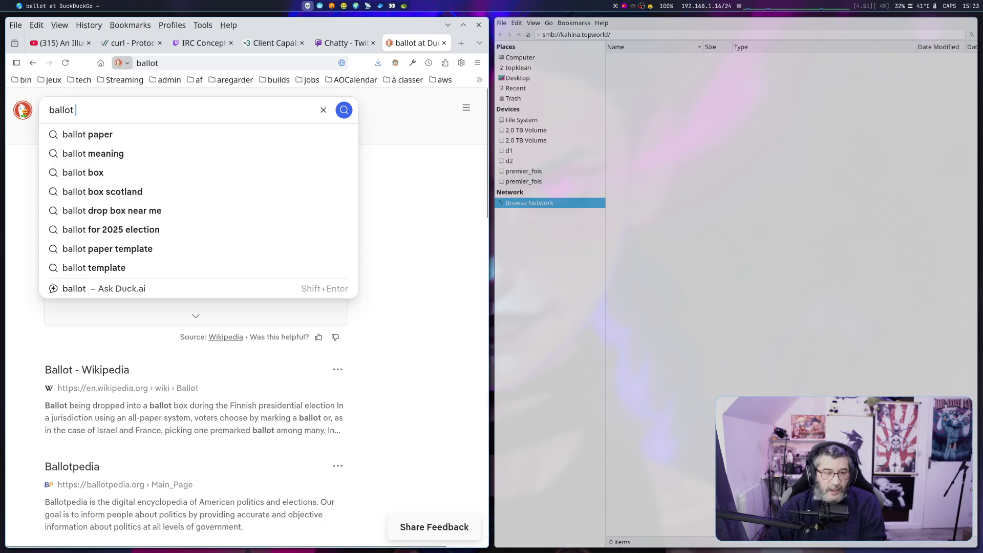
text(irc linux cl)
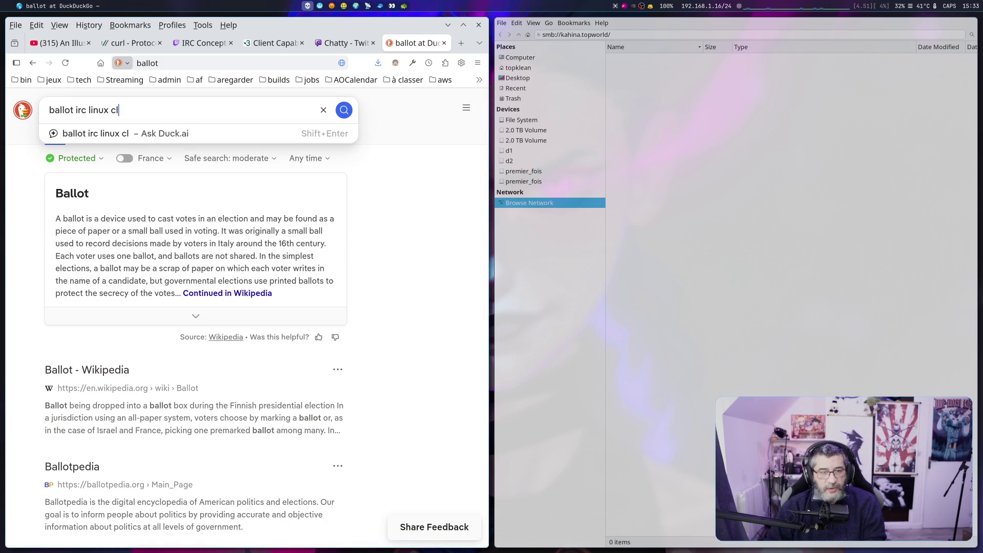
text(ient)
key(Return)
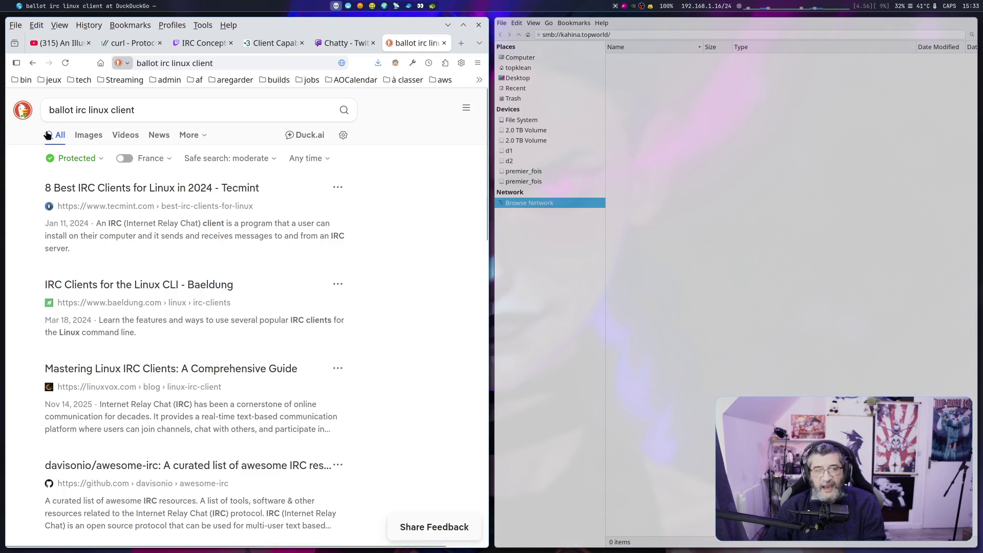
Change the query to 'halloy irc linux client' and open the squidowl/halloy GitHub result.
double_click(60, 110)
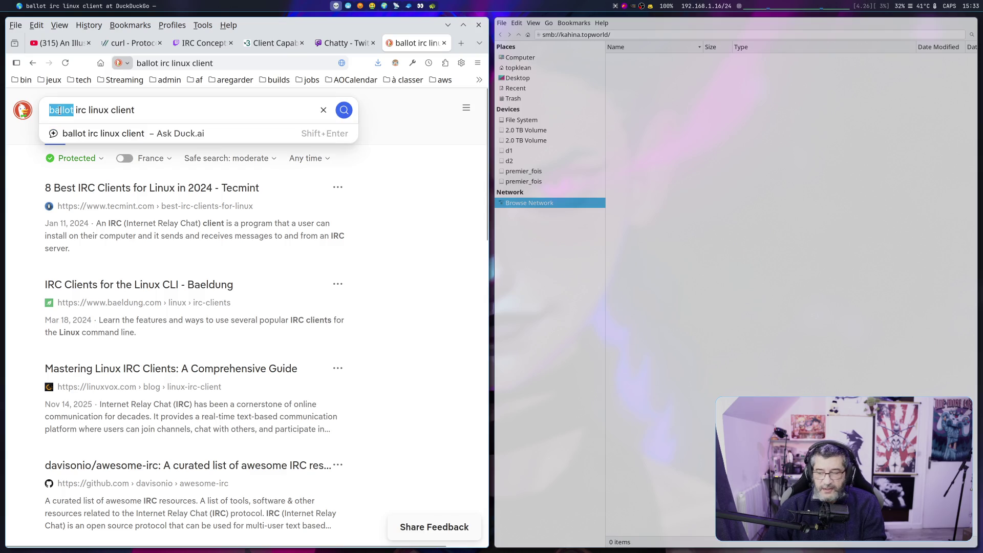
text(halloy)
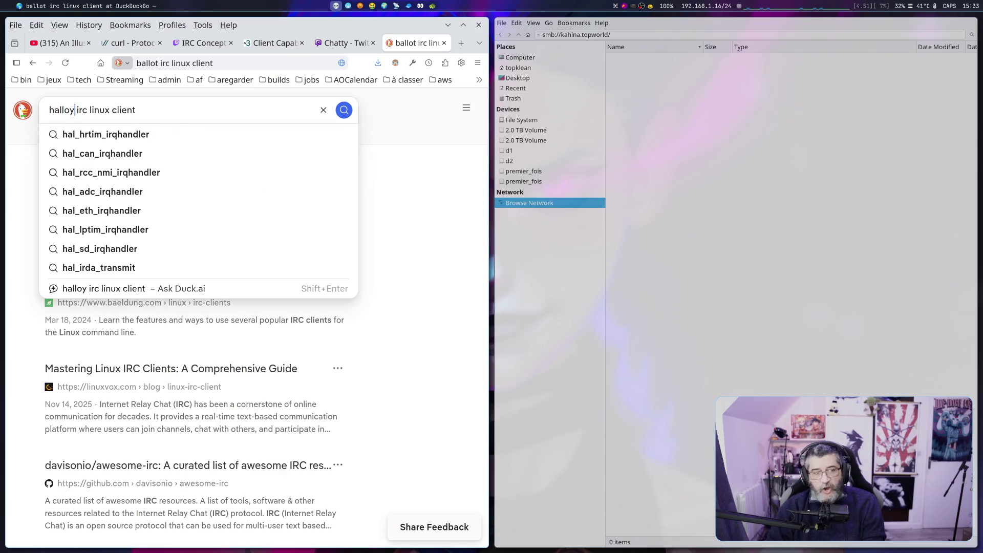
key(Return)
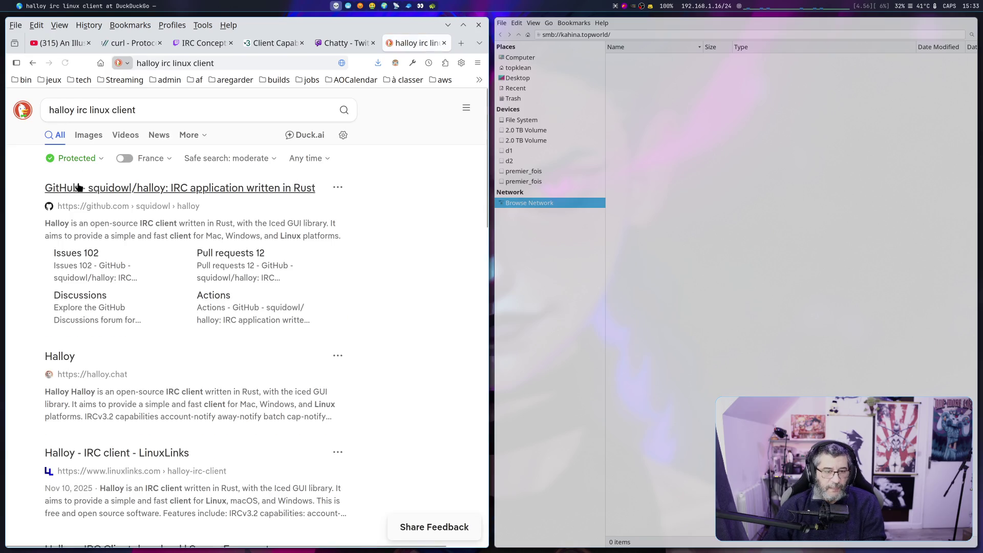
click(177, 192)
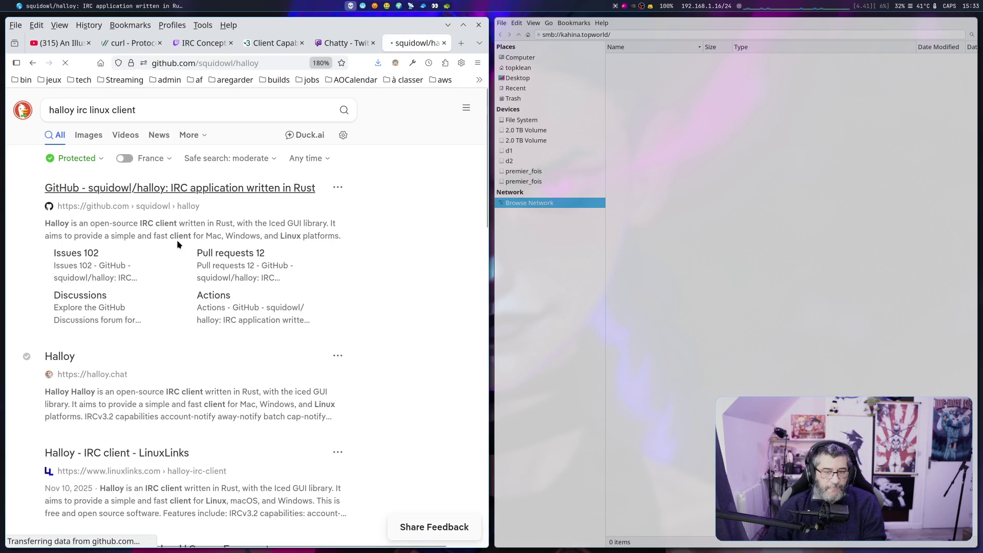
From the squidowl/halloy README, open halloy.chat in a new tab and switch to it.
scroll(228, 246, down, 10)
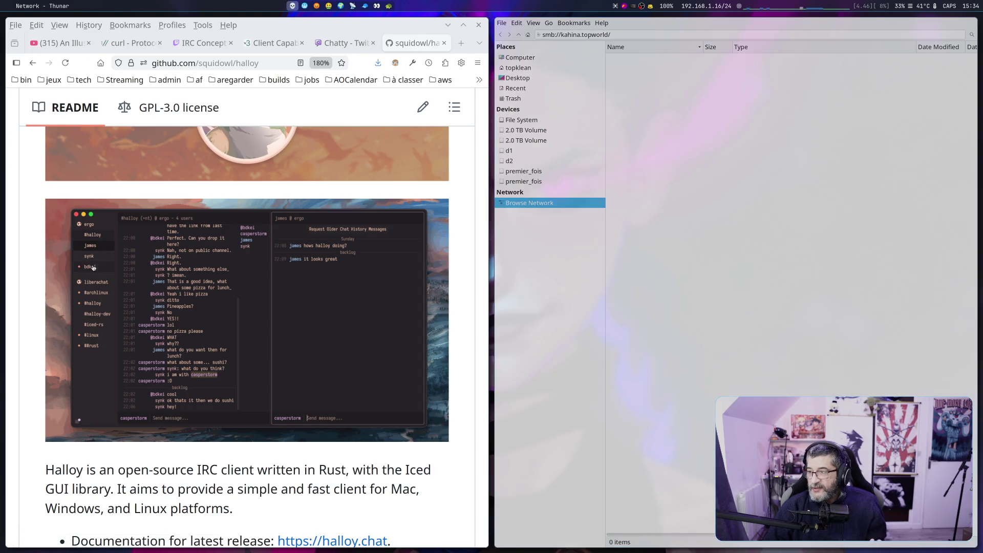
middle_click(332, 542)
click(418, 43)
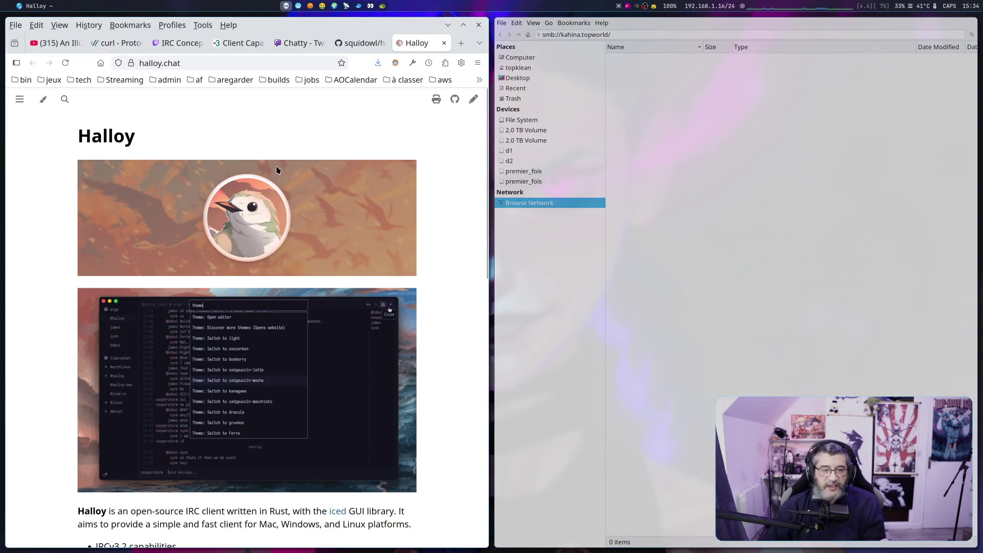
Read through the Halloy homepage feature list, highlighting the SASL support feature.
scroll(279, 193, down, 8)
scroll(307, 189, up, 4)
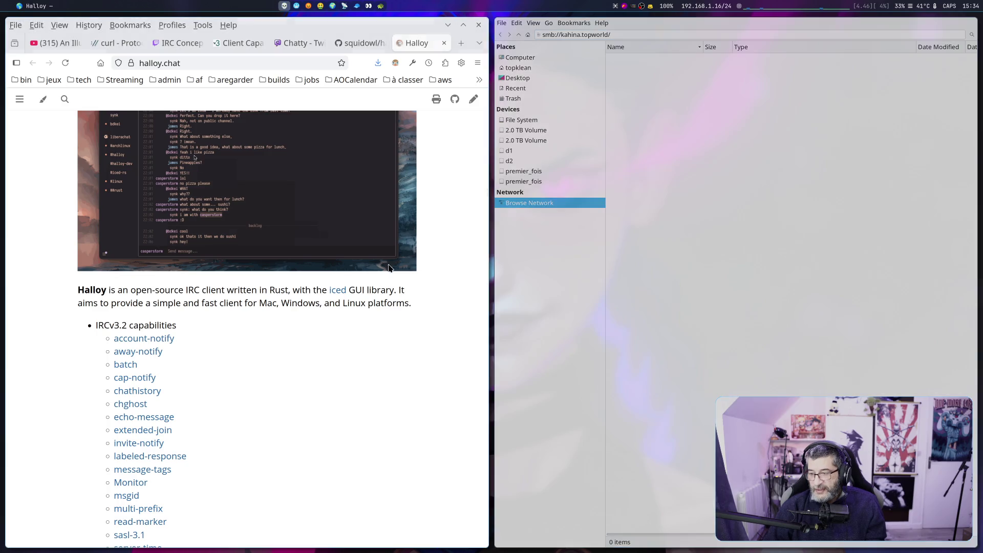
scroll(358, 251, up, 5)
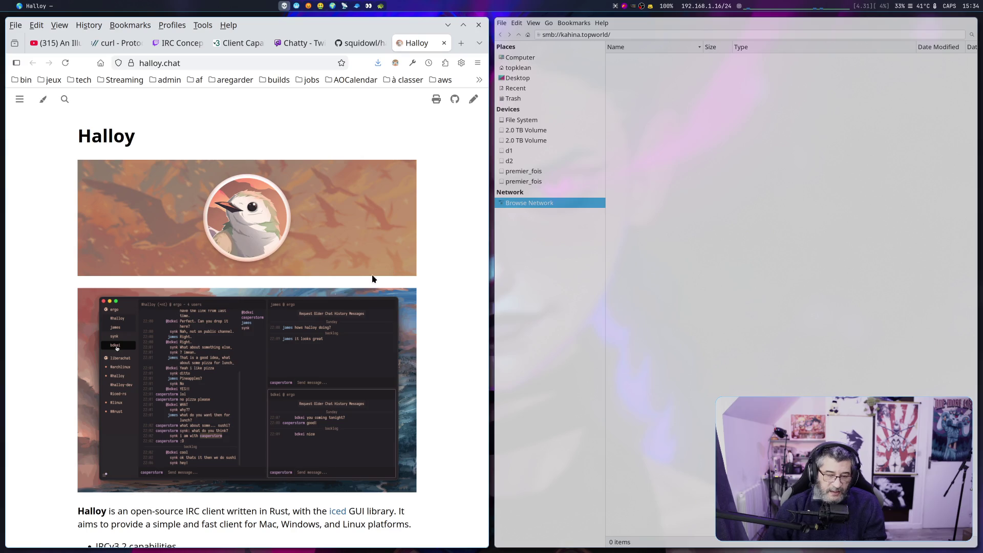
scroll(240, 365, down, 5)
scroll(240, 365, down, 1)
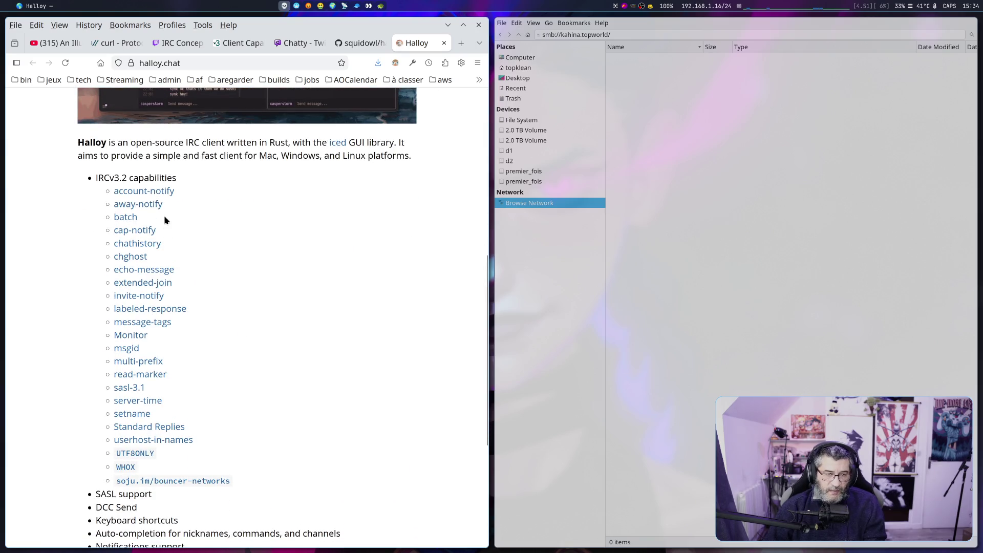
scroll(308, 469, down, 1)
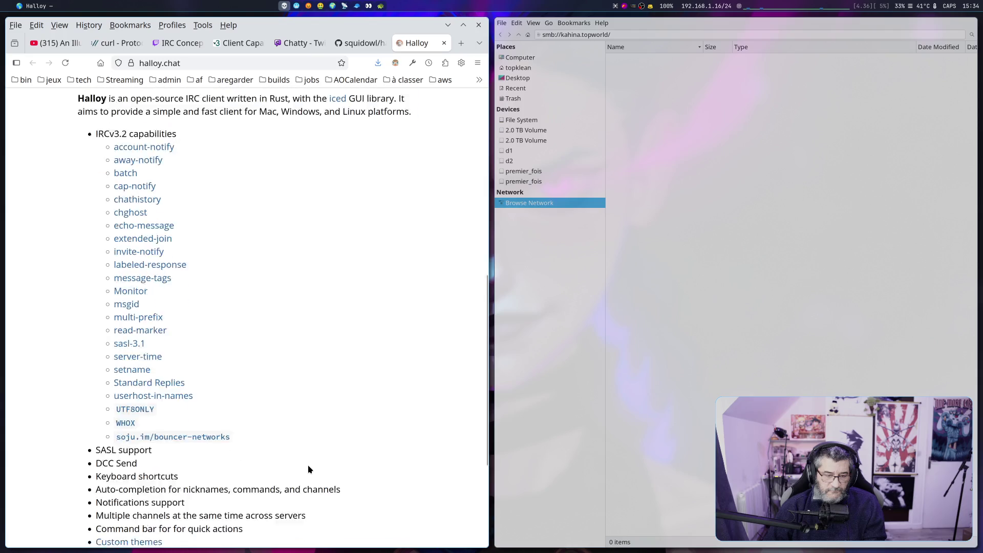
scroll(308, 469, down, 2)
drag(103, 347, 159, 350)
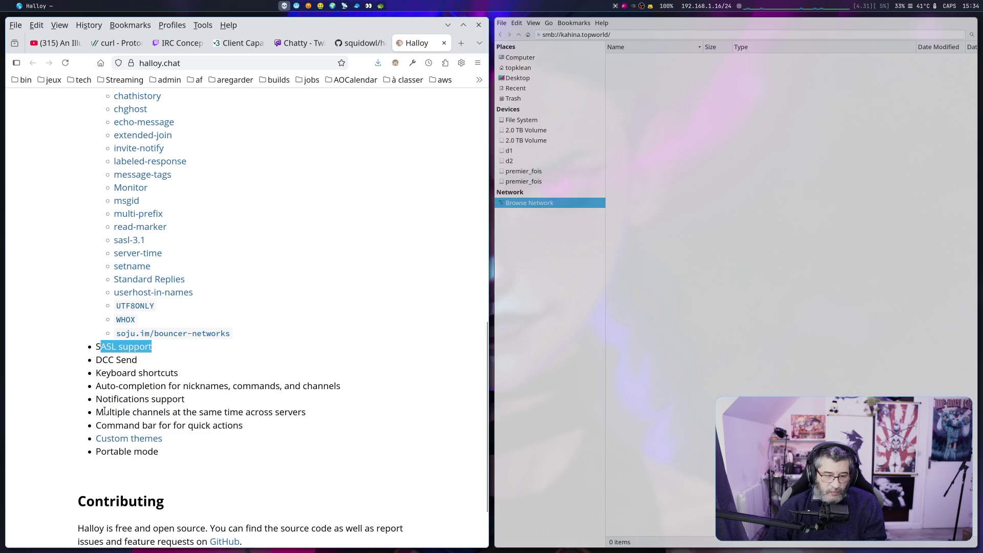
drag(105, 412, 110, 413)
scroll(192, 464, down, 2)
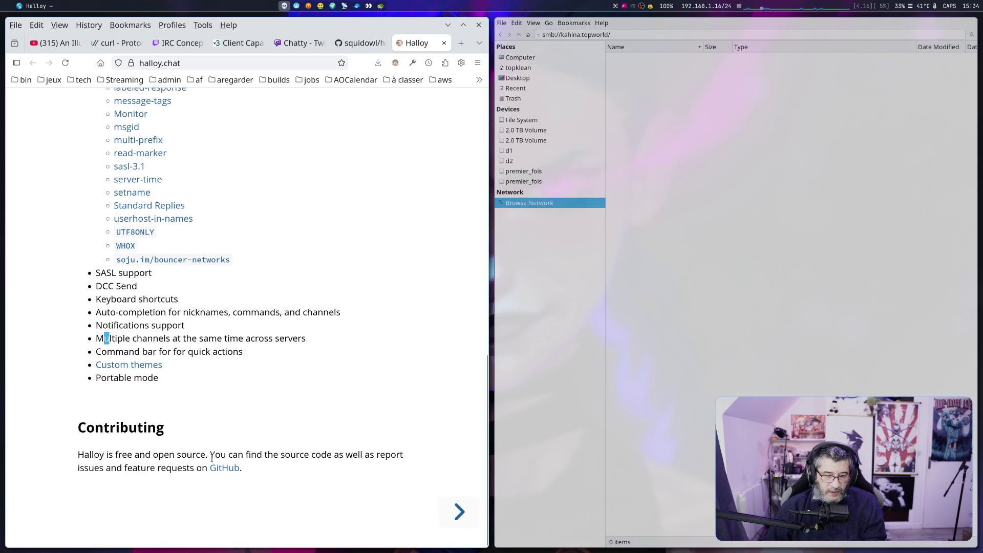
scroll(211, 457, up, 10)
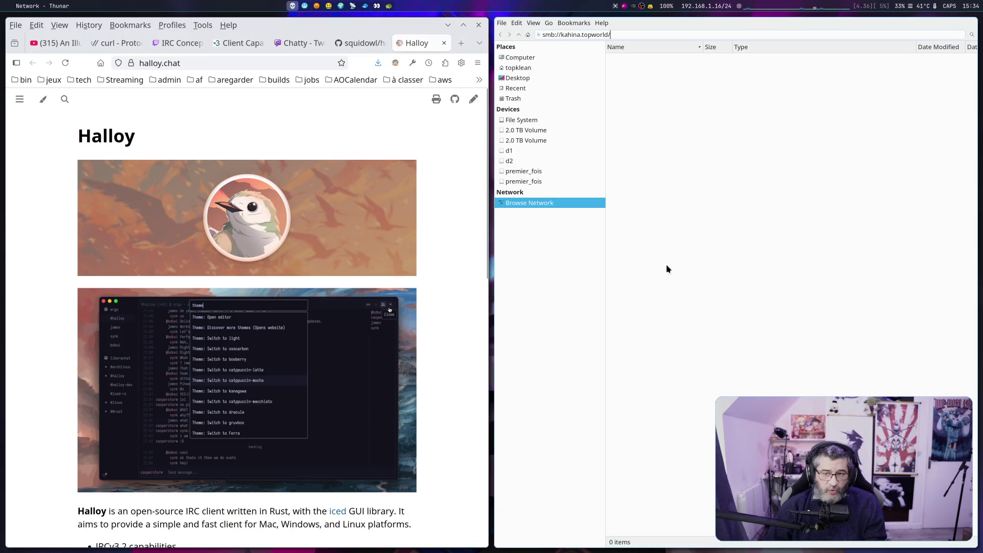
In a new terminal, run 'yay halloy' to list the available halloy packages.
key(super+Return)
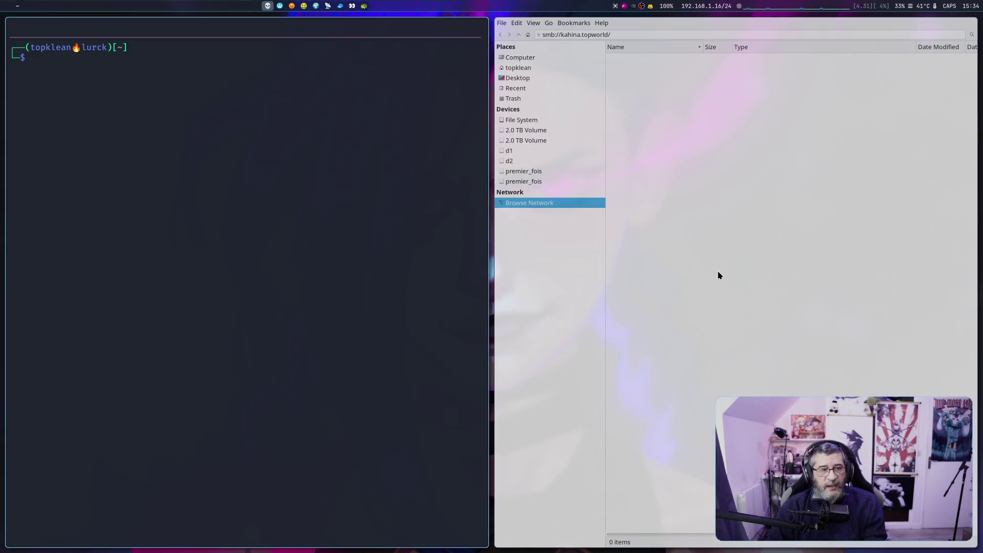
text(yay h)
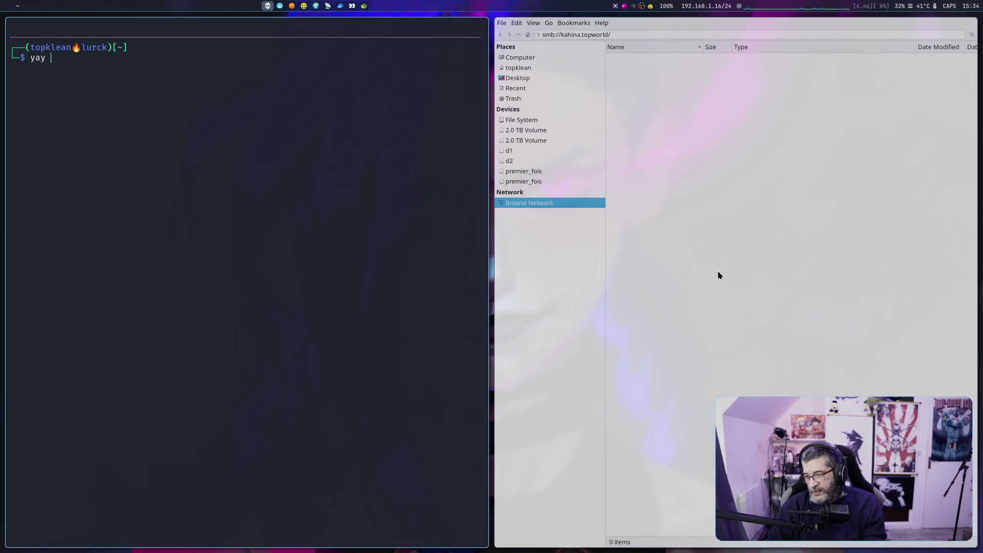
text(alloty)
key(BackSpace)
key(BackSpace)
key(BackSpace)
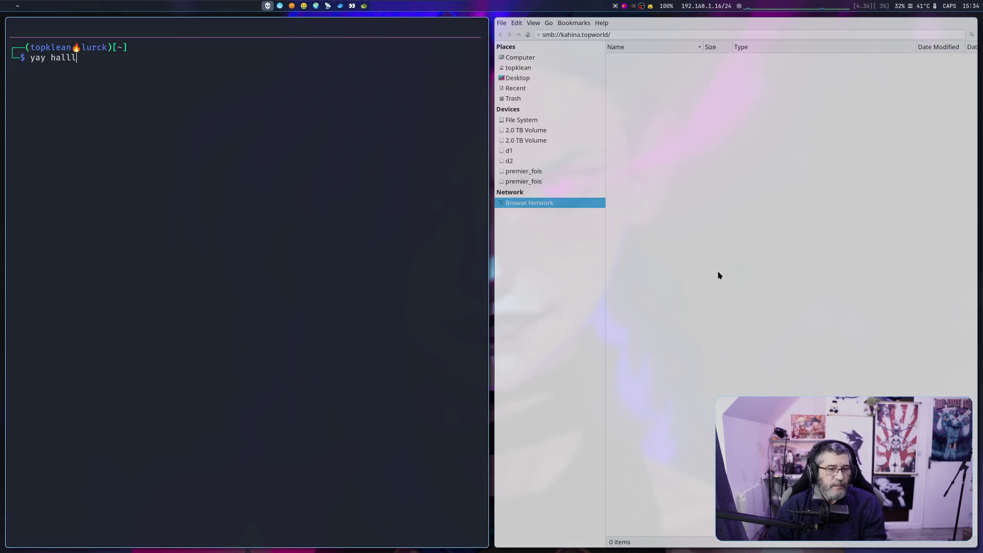
text(oty)
key(BackSpace)
key(BackSpace)
text(y)
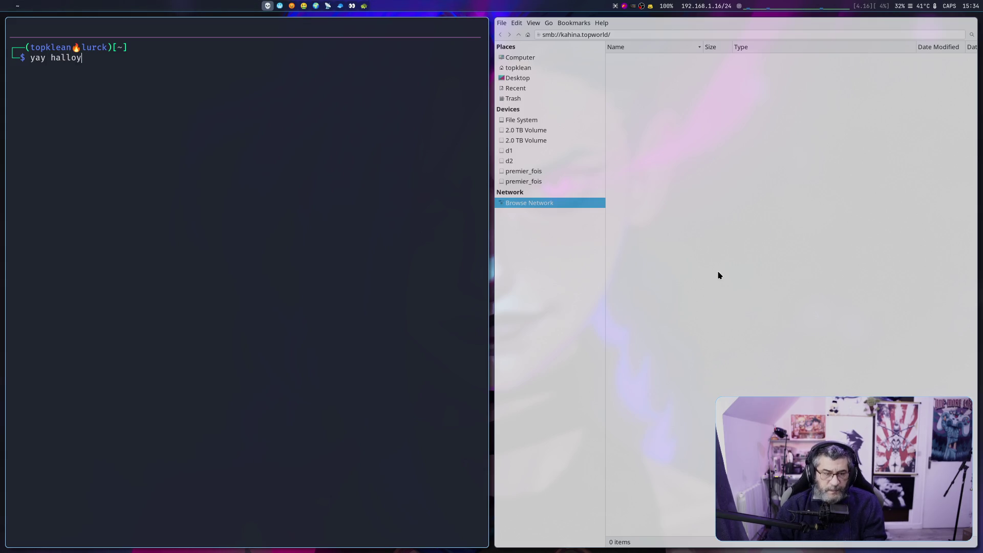
key(Return)
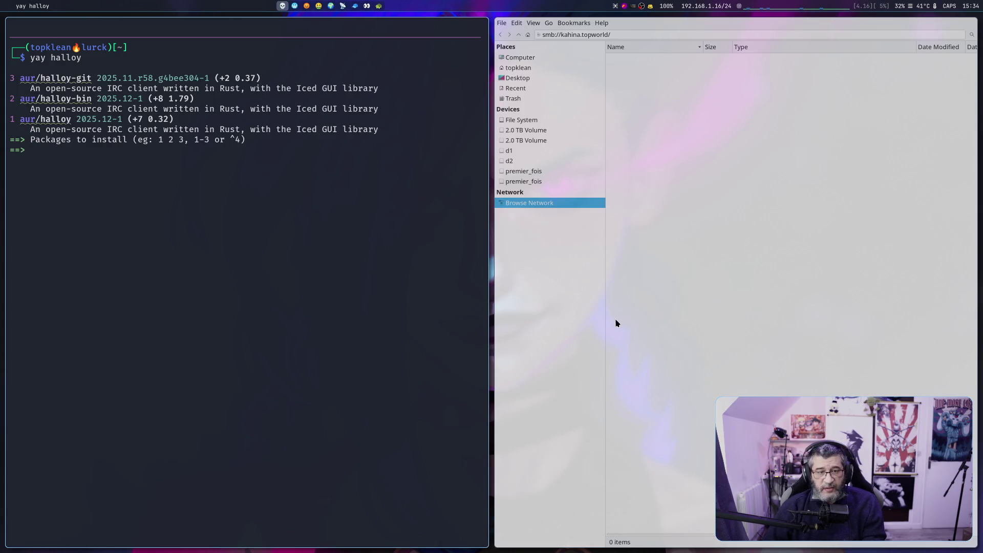
Pick package 1 (aur/halloy) and review its AUR page in Firefox's stream profile.
double_click(255, 131)
drag(280, 131, 378, 129)
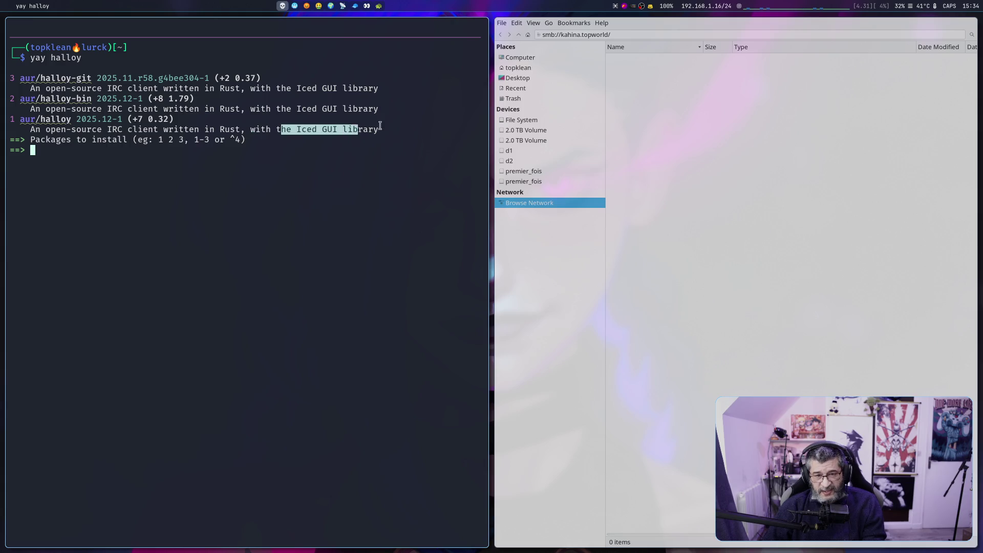
text(1)
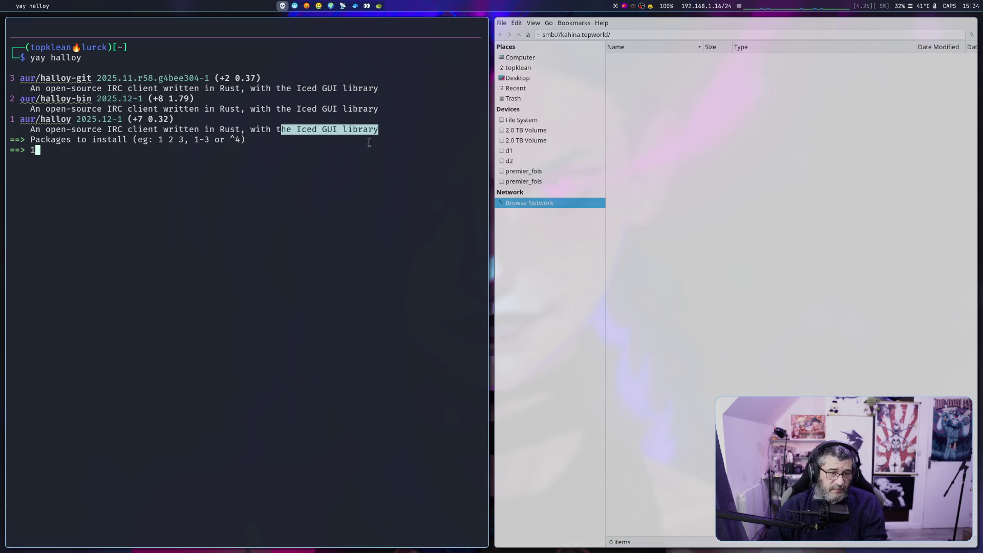
click(60, 120)
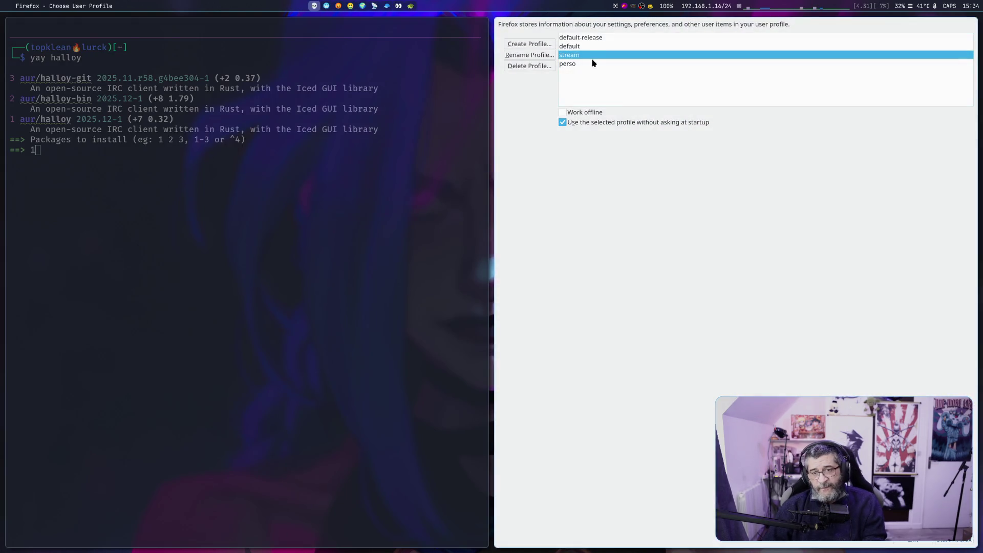
double_click(594, 55)
scroll(262, 279, down, 3)
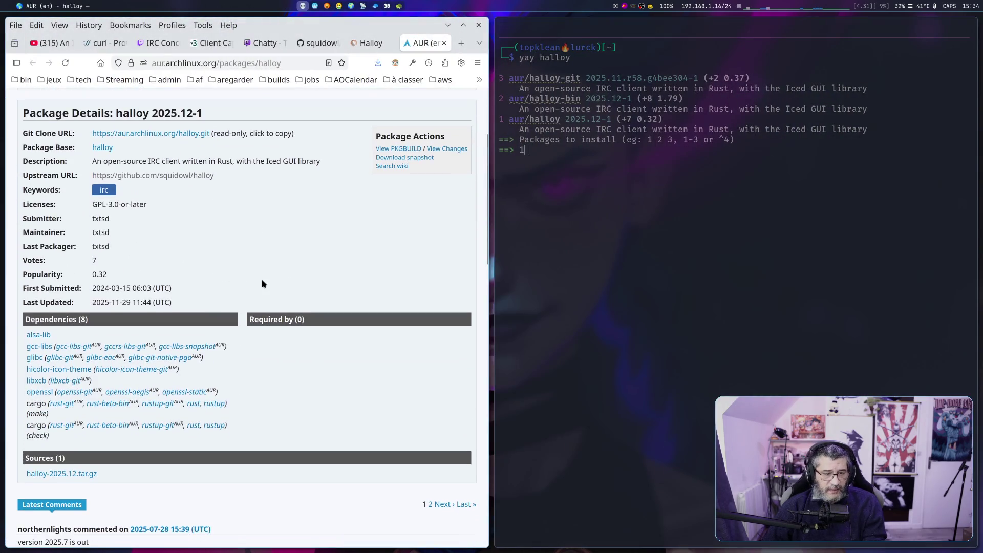
drag(103, 287, 169, 295)
scroll(86, 319, down, 5)
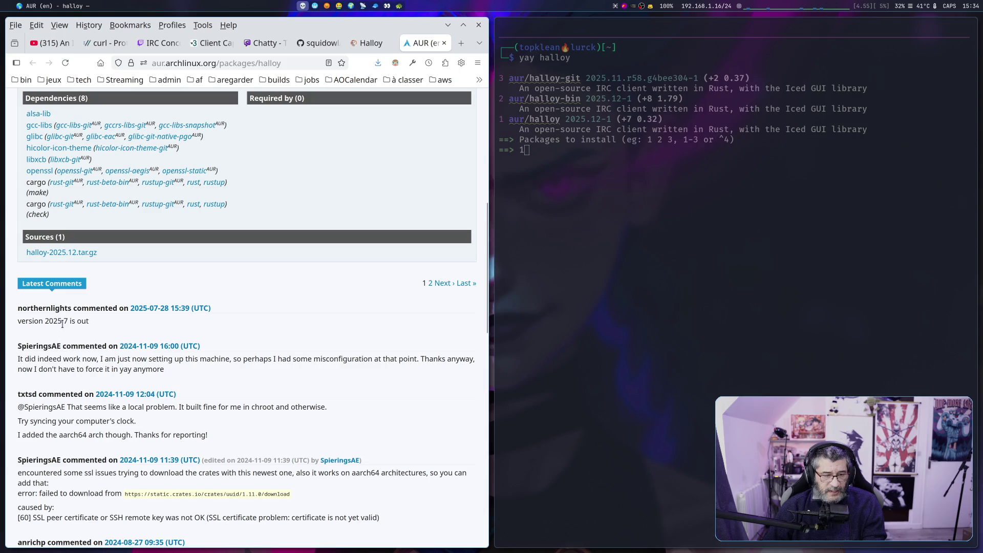
drag(49, 321, 89, 322)
key(Return)
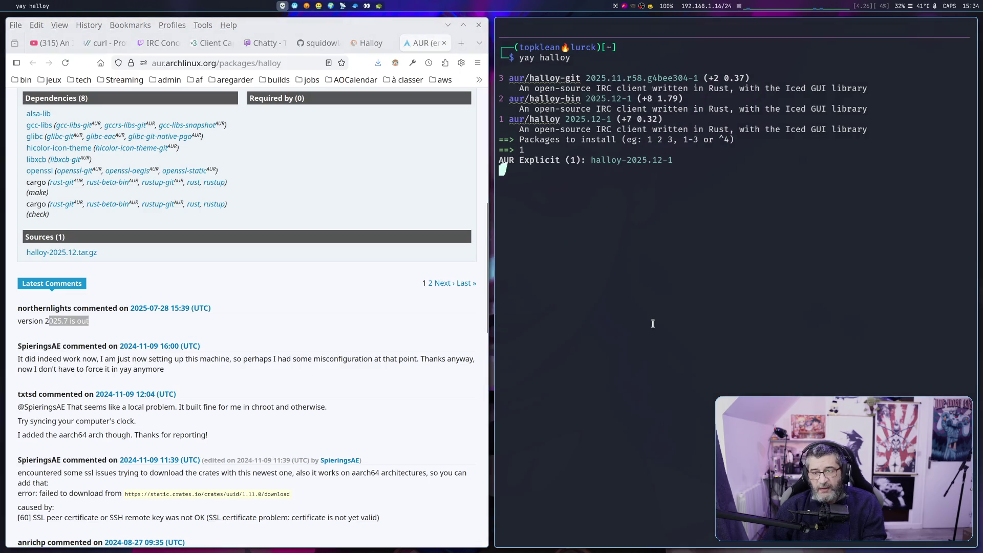
Accept the default cleanBuild and Diffs answers, then scroll back through the download output.
key(Return)
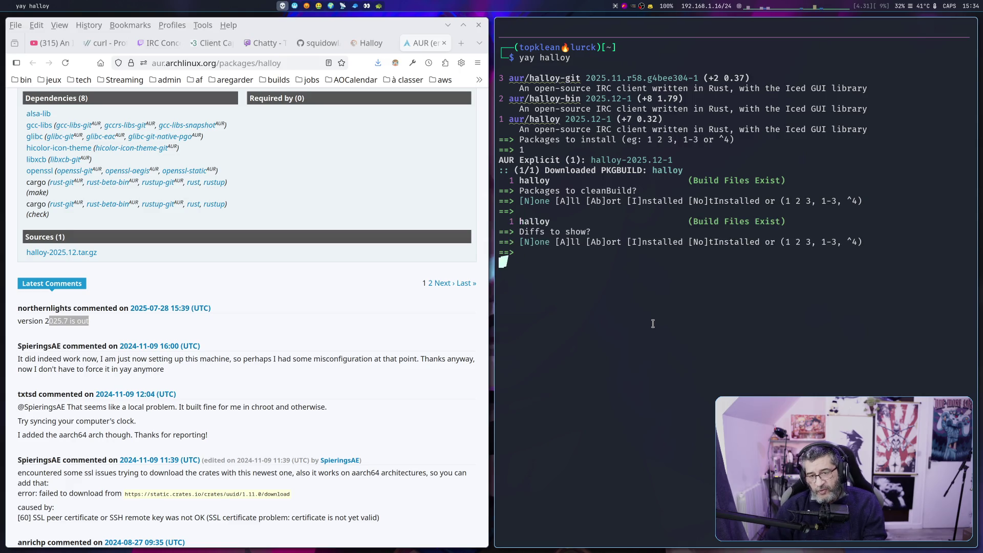
key(Return)
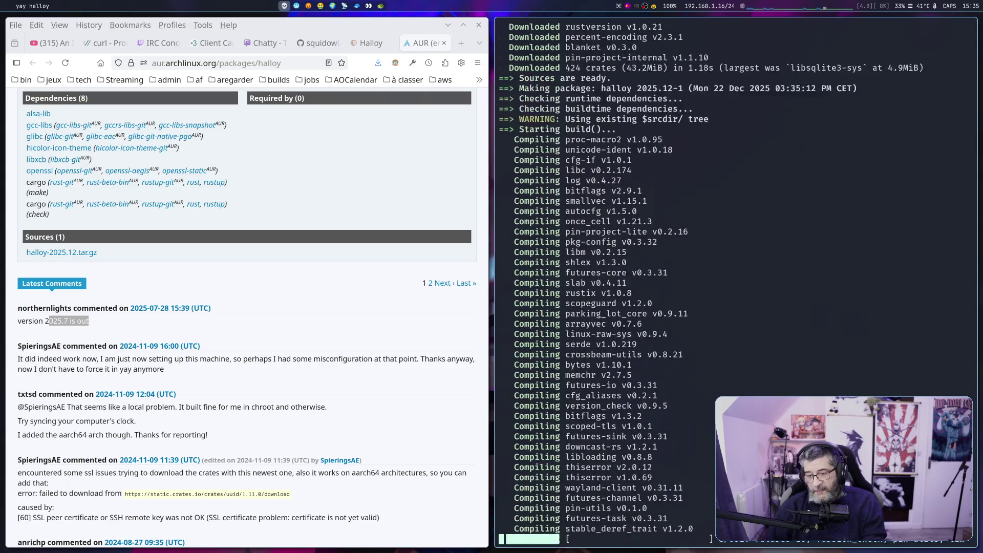
scroll(708, 411, up, 20)
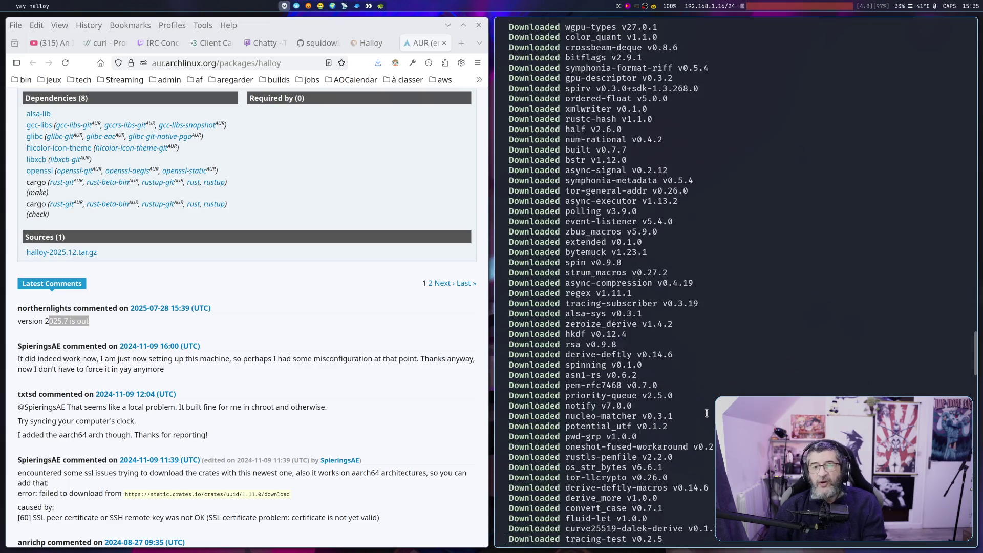
scroll(707, 415, up, 20)
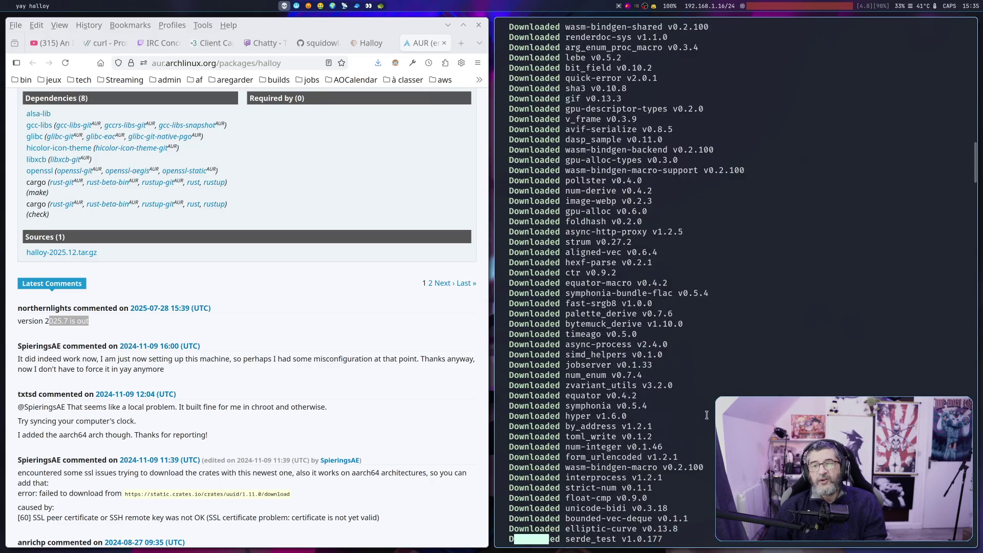
scroll(704, 415, up, 12)
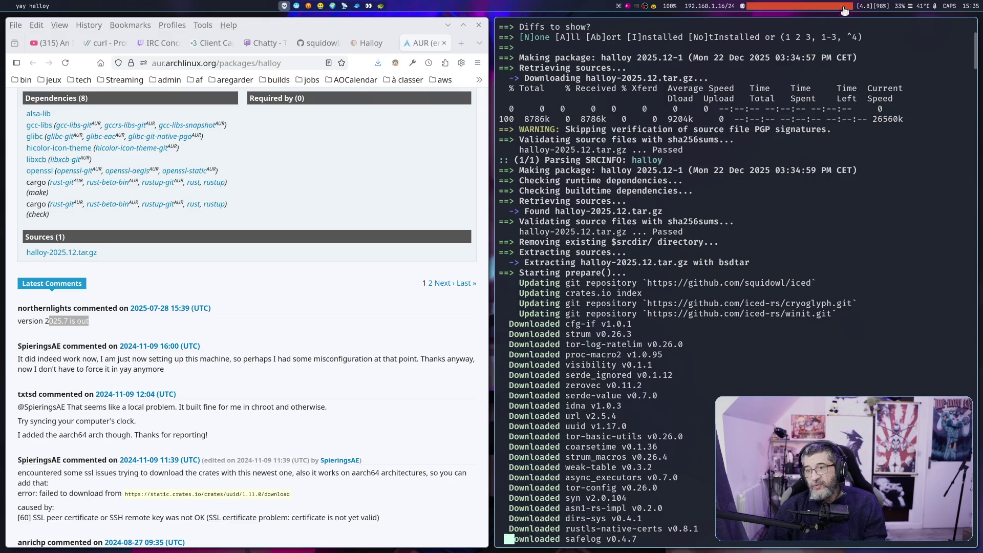
Wait for the halloy 2025.12-1 build to finish until the sudo password prompt appears.
mouse_move(845, 11)
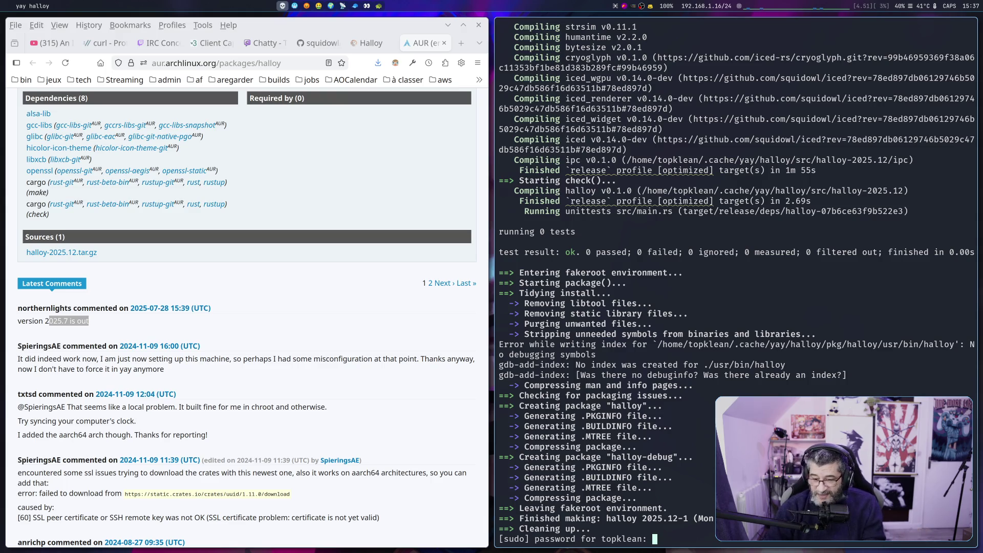
Enter the sudo password to install halloy 2025.12-1, then tab-complete commands starting with 'hal'.
key(Return)
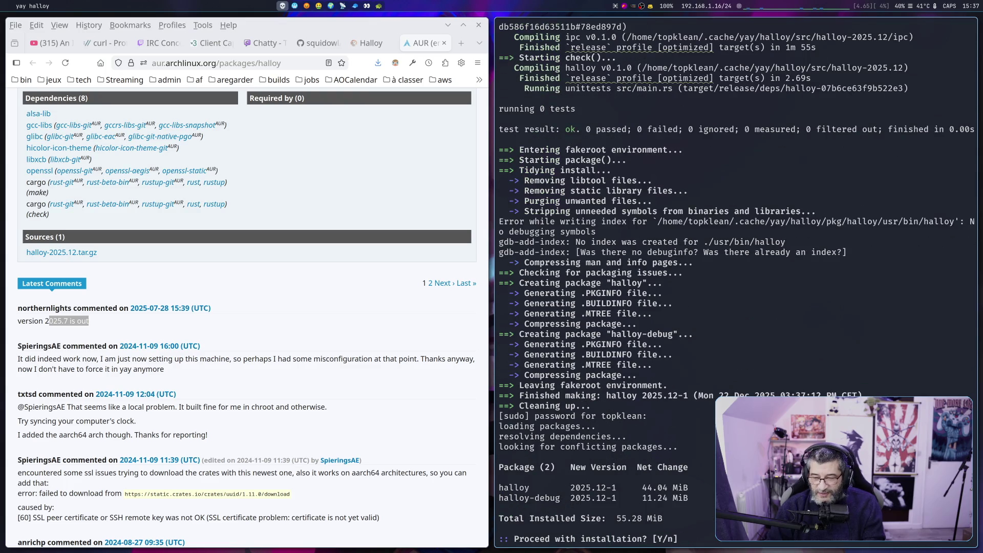
key(Return)
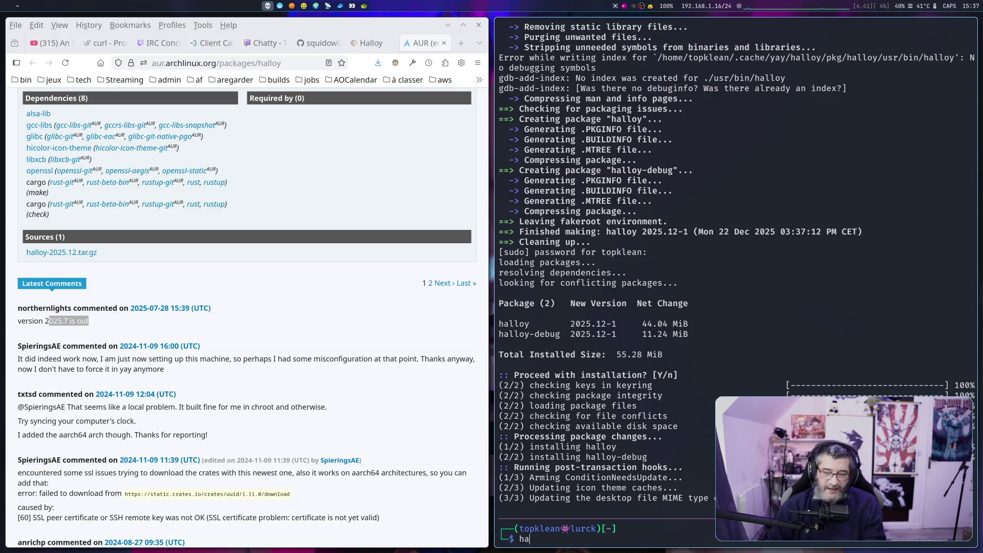
key(Tab)
key(Tab)
text(l)
key(Tab)
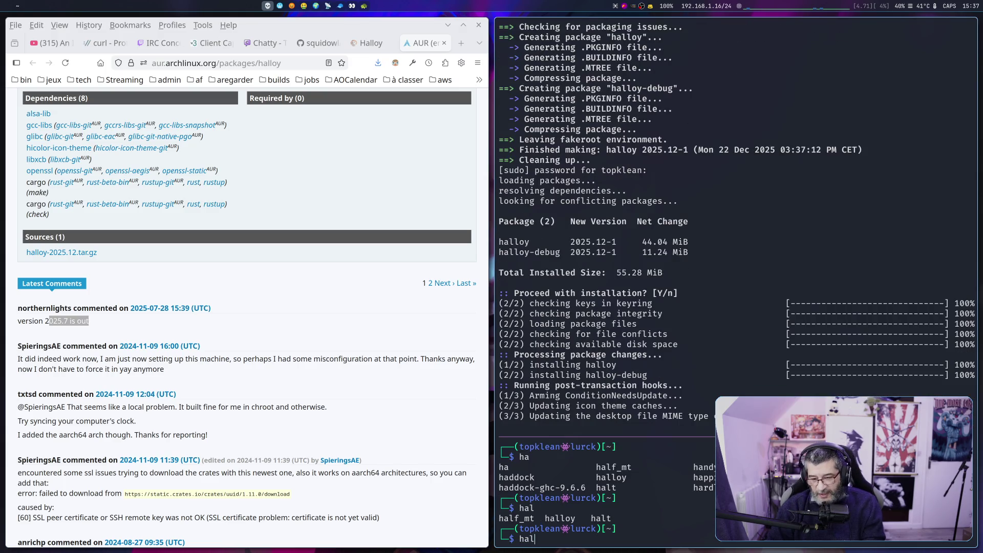
Cancel the recalled 'yay halloy' command and run 'halloy' to launch the client.
key(BackSpace)
key(Up)
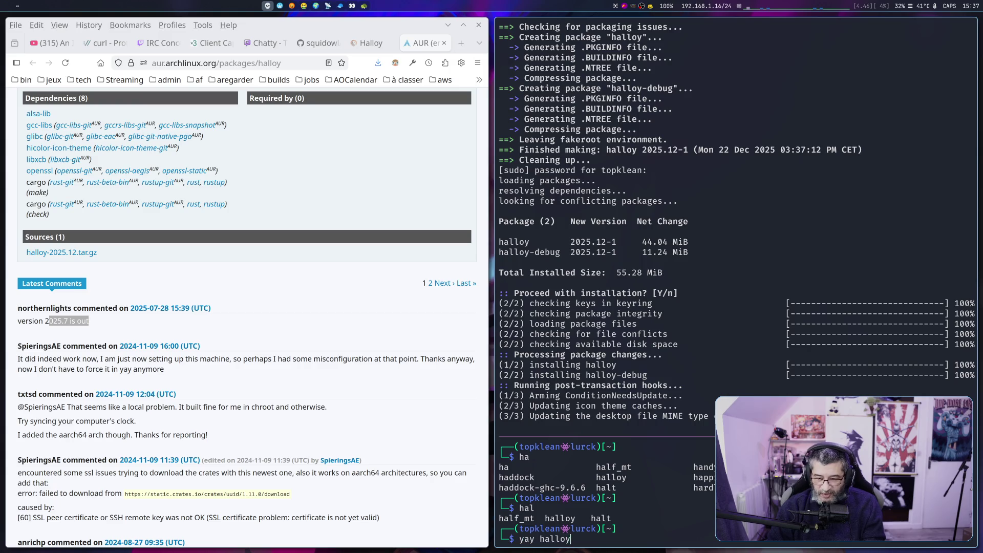
key(ctrl+c)
text(halloy)
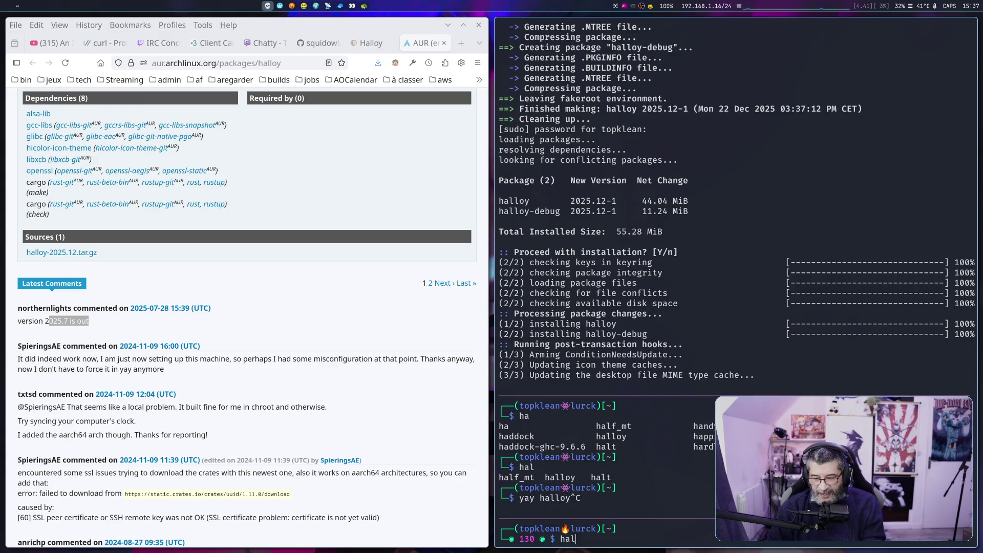
key(Return)
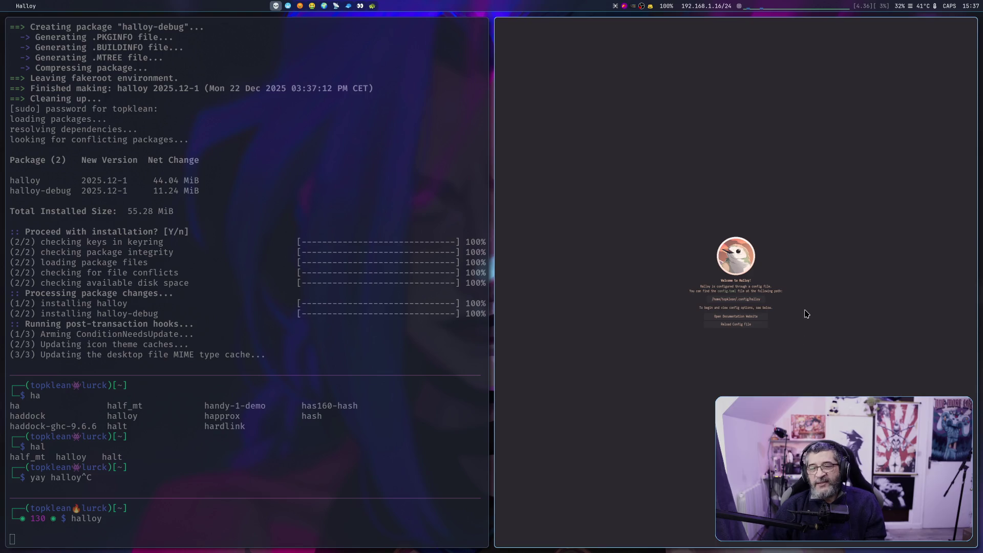
Rearrange the tiled windows and open Halloy's config folder via the welcome screen's path link.
key(super+2)
key(super+1)
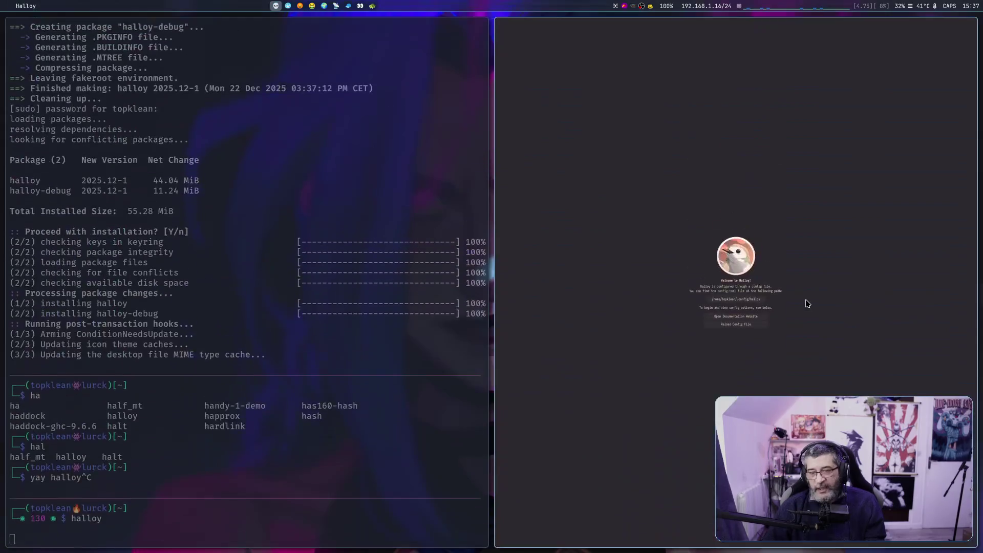
key(super+2)
key(super+1)
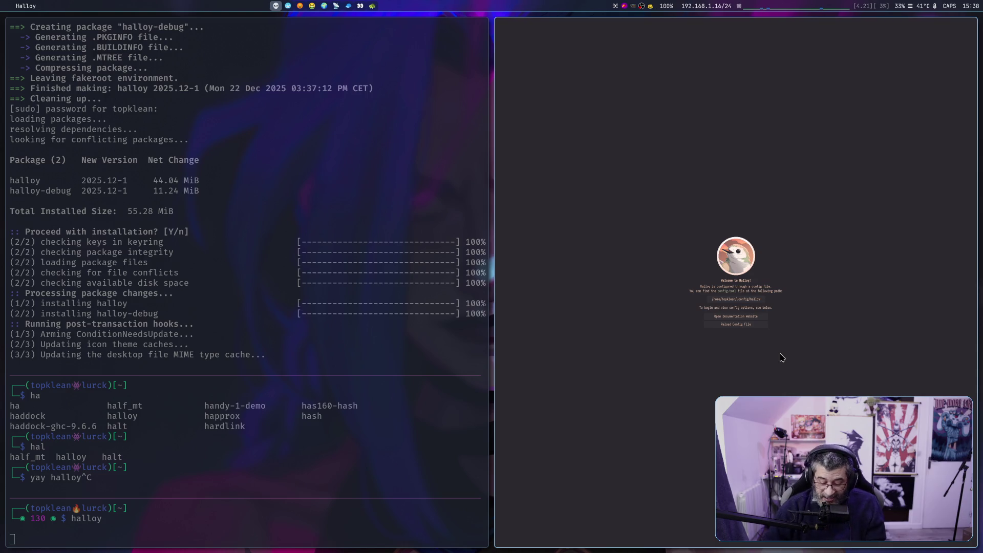
key(super+Return)
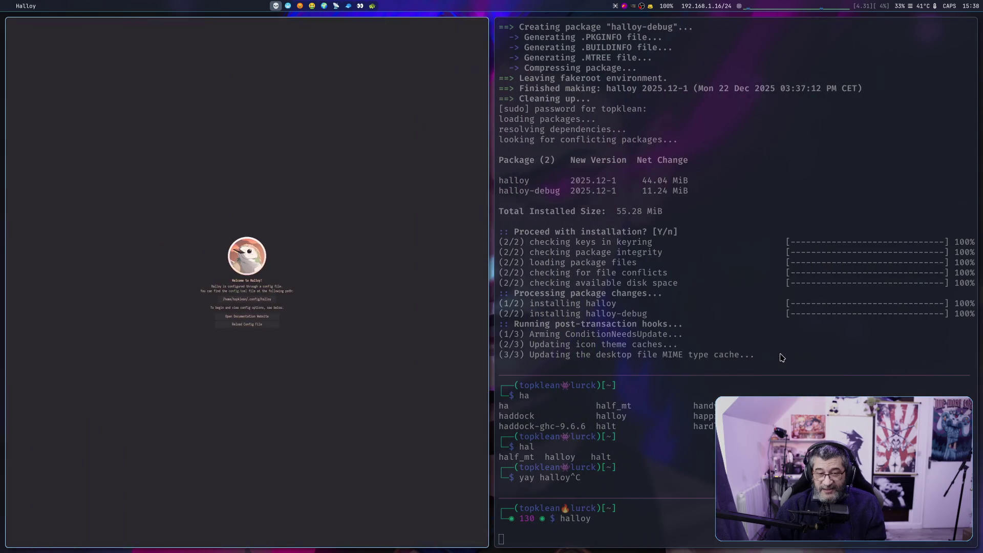
click(782, 357)
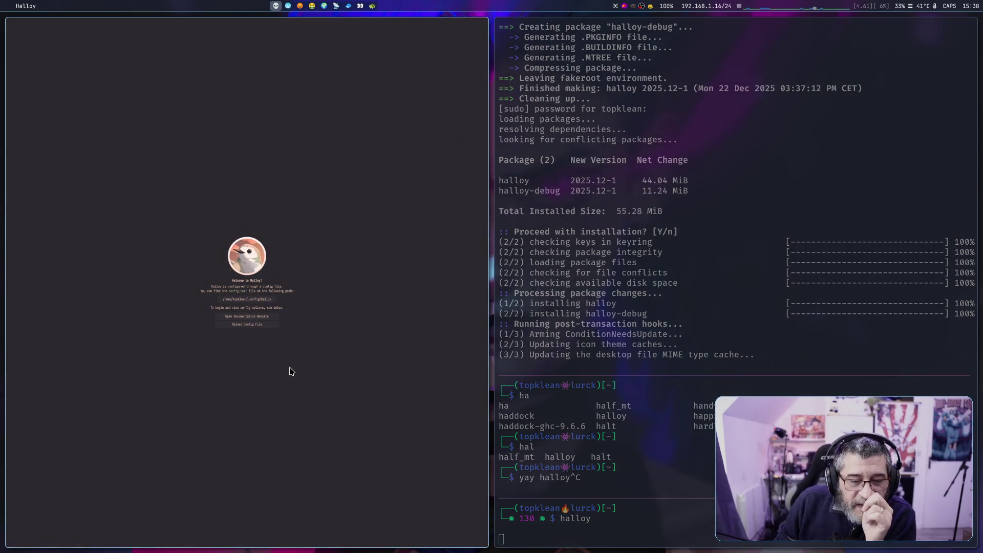
click(246, 305)
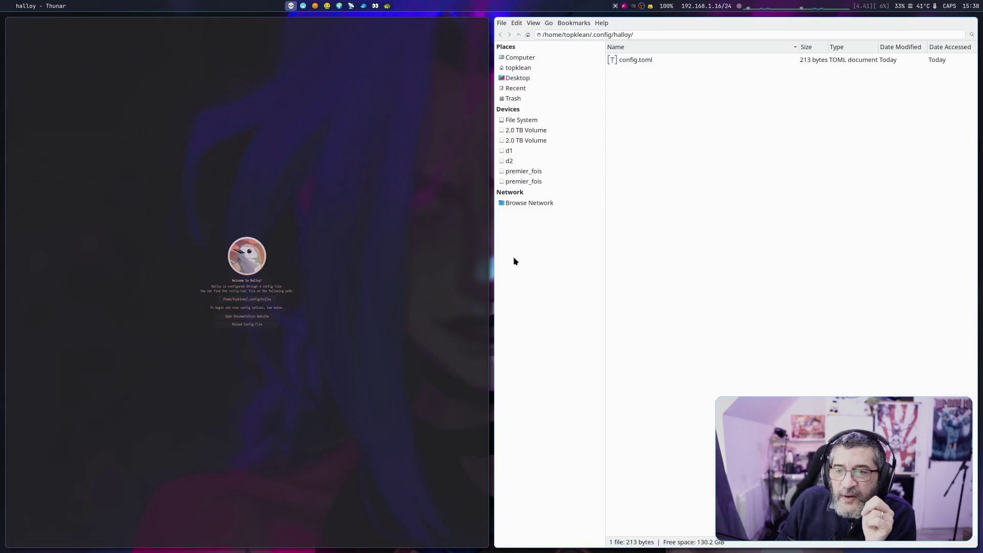
Open config.toml in Kate and scroll through its default liberachat server settings.
click(648, 62)
double_click(647, 60)
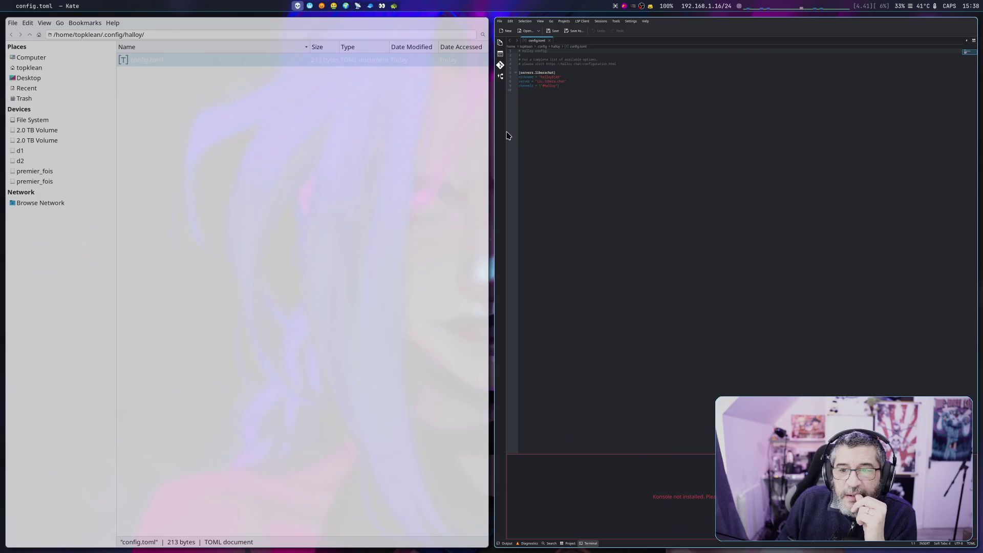
scroll(594, 143, up, 10)
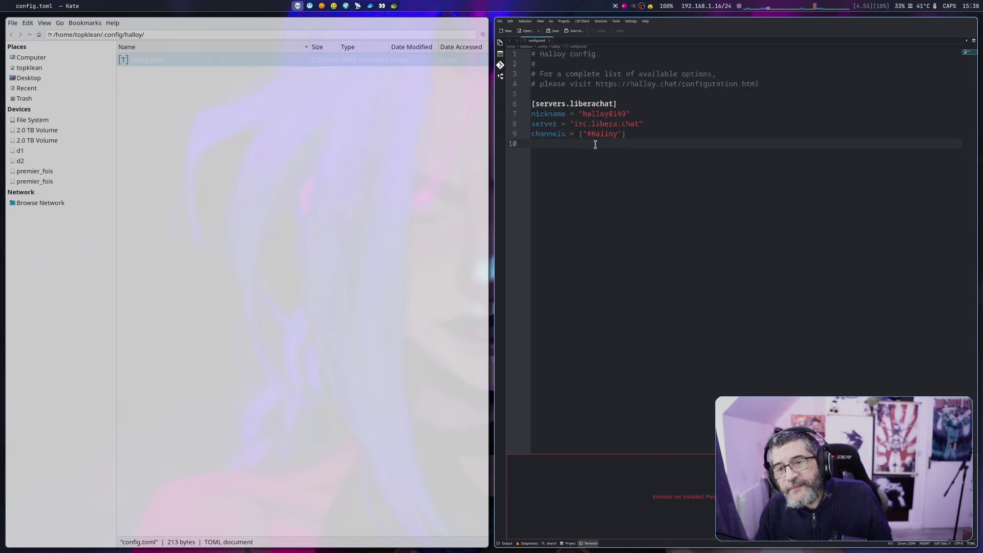
scroll(597, 148, up, 6)
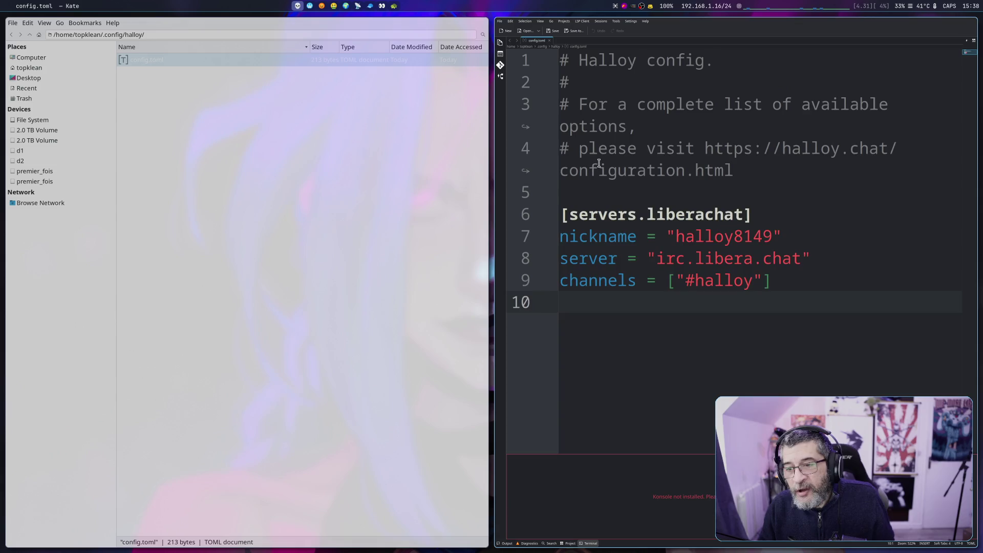
scroll(600, 163, up, 3)
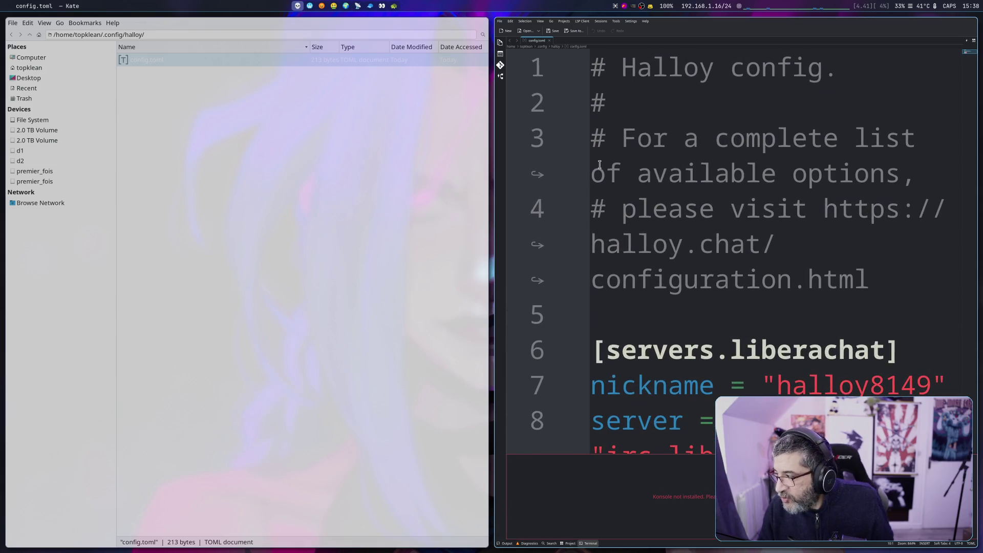
scroll(599, 171, down, 6)
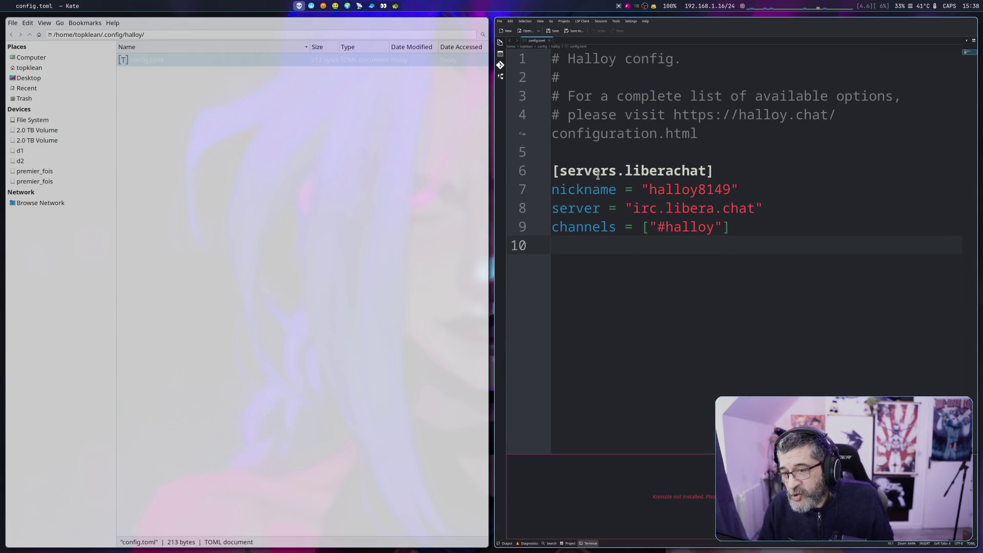
scroll(600, 179, down, 1)
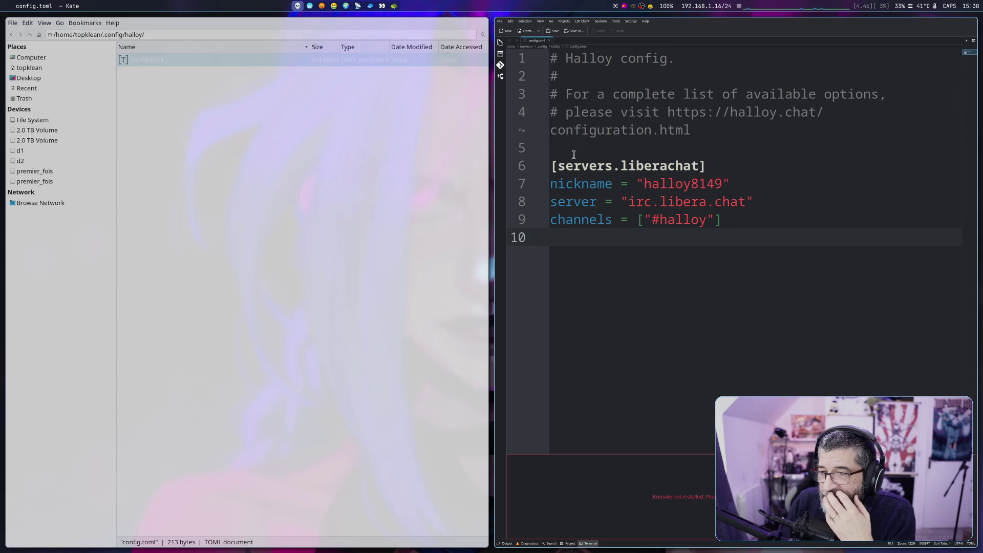
Select the halloy.chat configuration documentation URL on line 4 of config.toml.
drag(664, 114, 825, 113)
drag(638, 95, 896, 94)
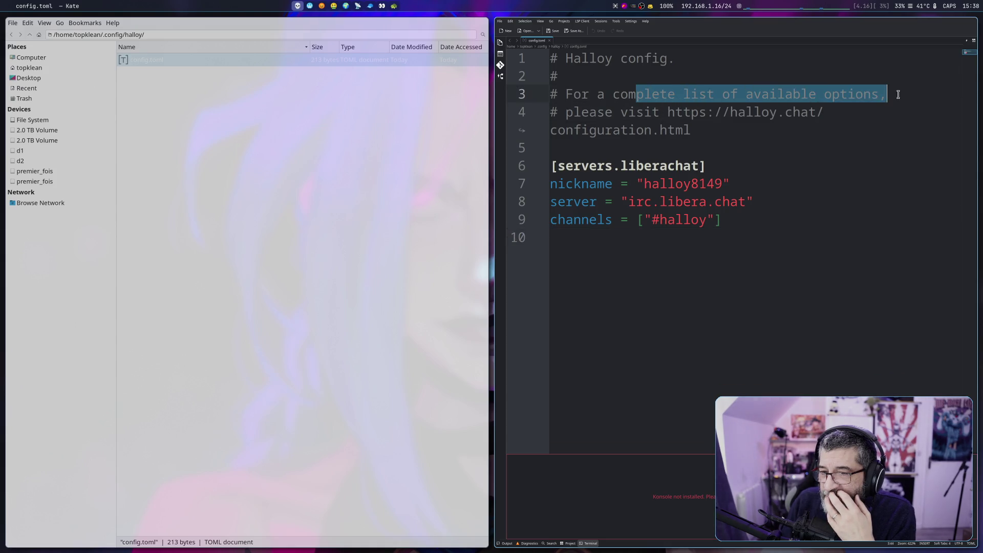
drag(667, 113, 848, 111)
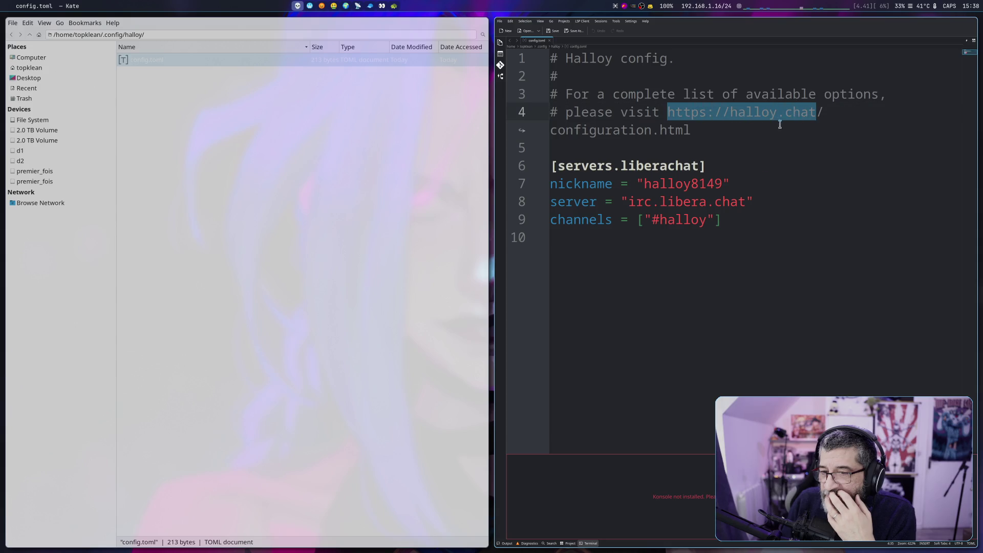
click(721, 117)
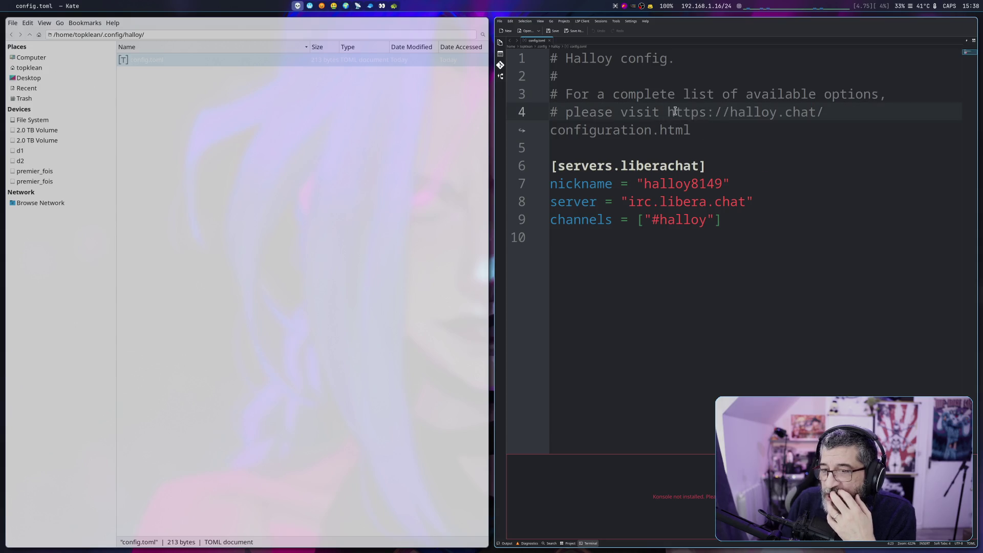
mouse_move(667, 113)
mouse_down()
mouse_move(822, 113)
mouse_move(824, 132)
mouse_up()
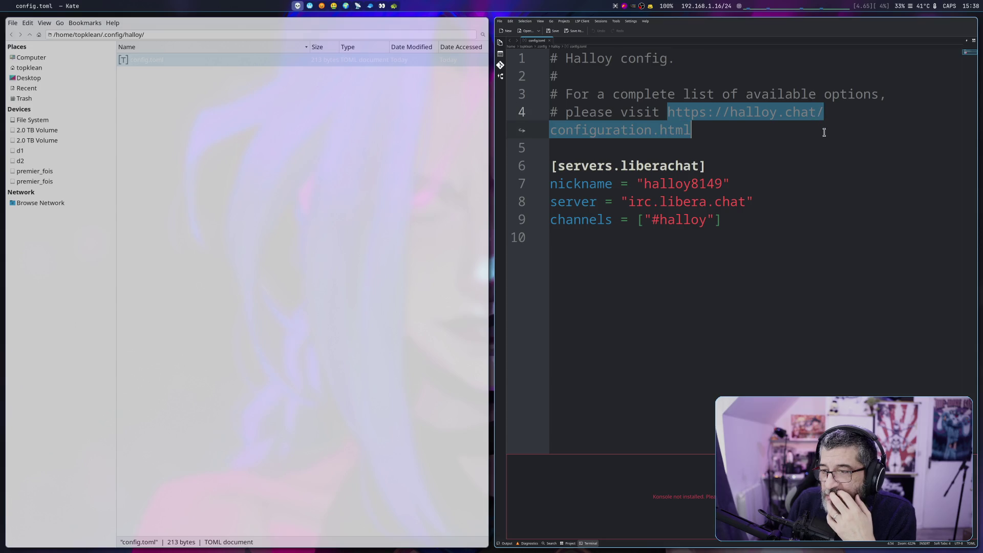
right_click(788, 113)
click(809, 144)
click(374, 165)
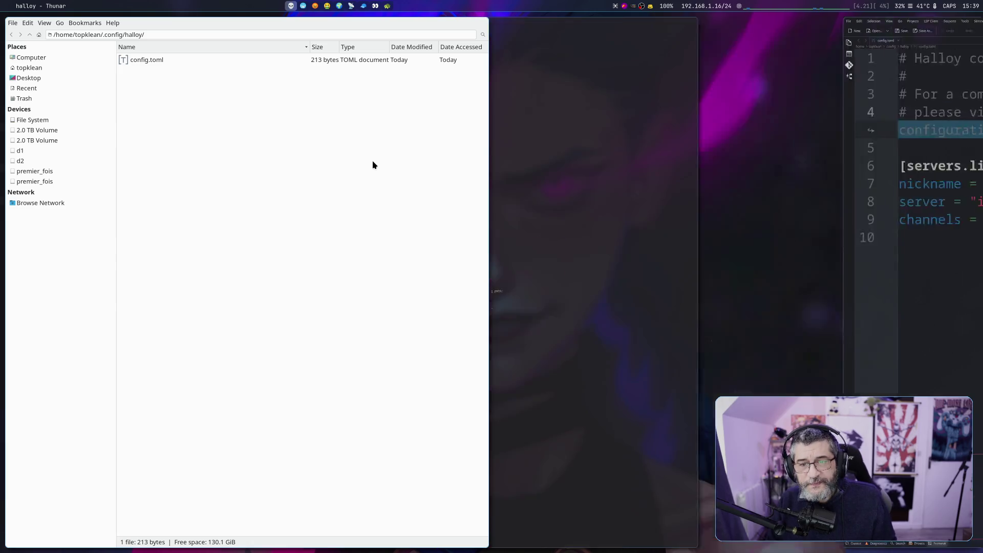
Place Firefox beside Kate and open Configuration from the Halloy docs' table of contents.
key(alt+Tab)
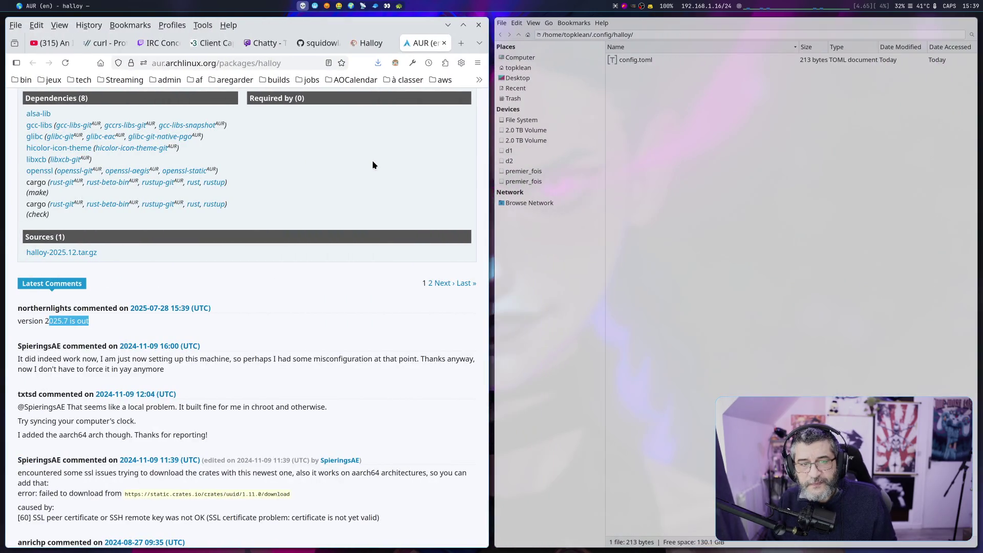
key(alt+Tab)
key(alt+Tab)
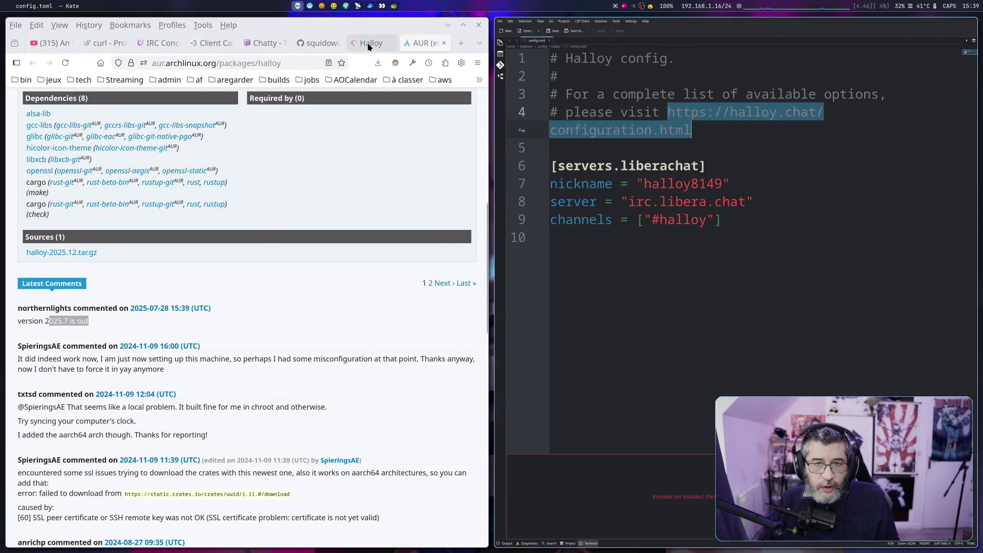
click(369, 43)
click(19, 101)
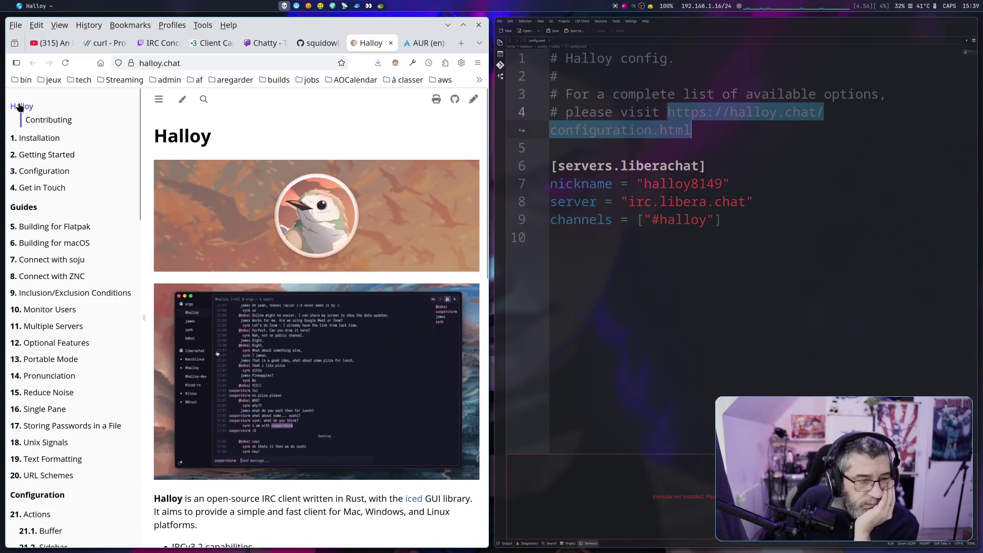
click(55, 177)
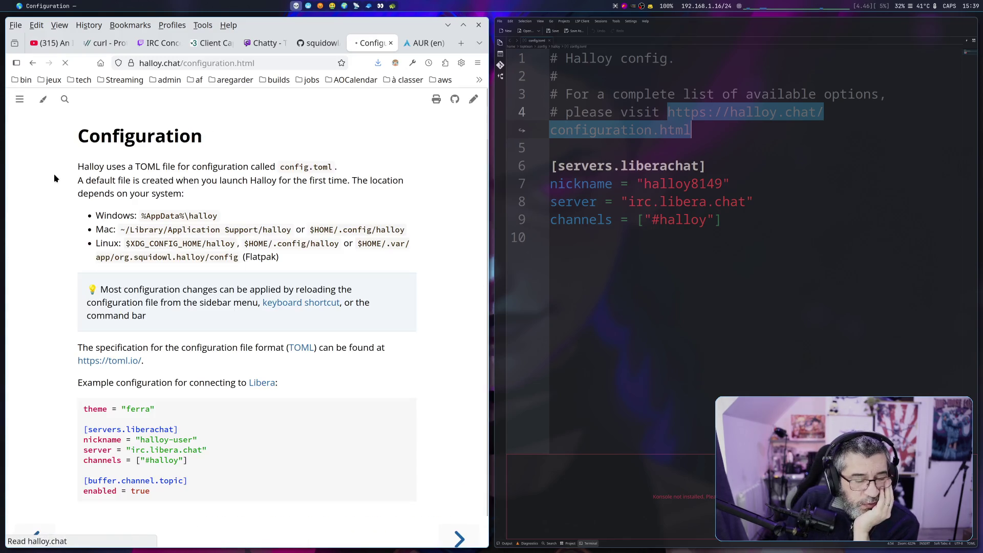
scroll(241, 207, down, 1)
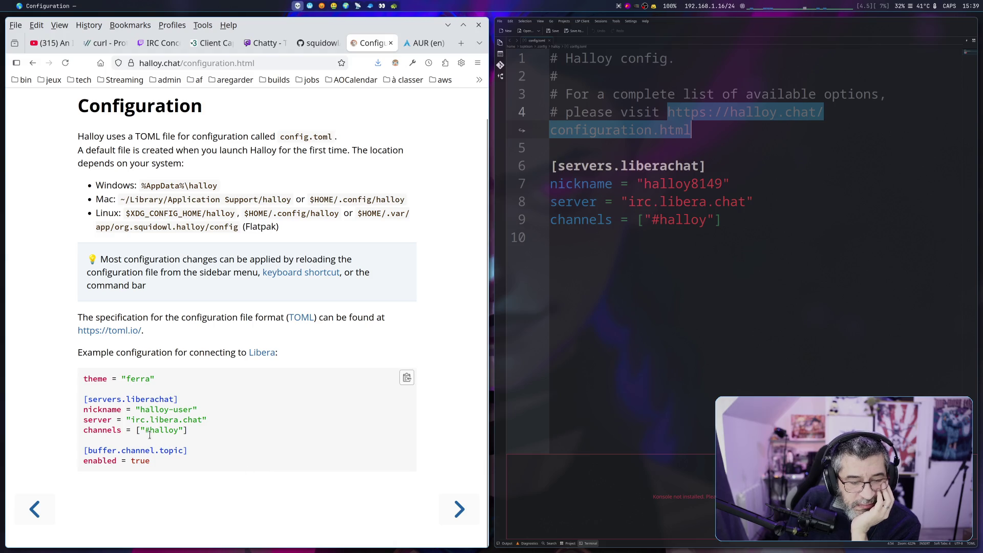
click(641, 340)
Move through the liberachat server lines and undo a stray V typed into the header.
key(Up)
key(Up)
key(Up)
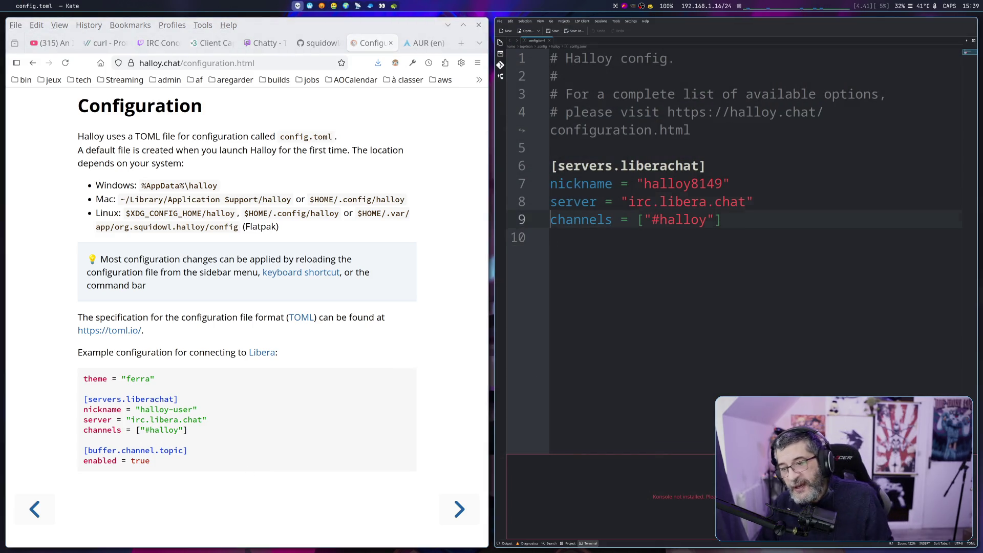
key(Down)
key(Down)
key(Escape)
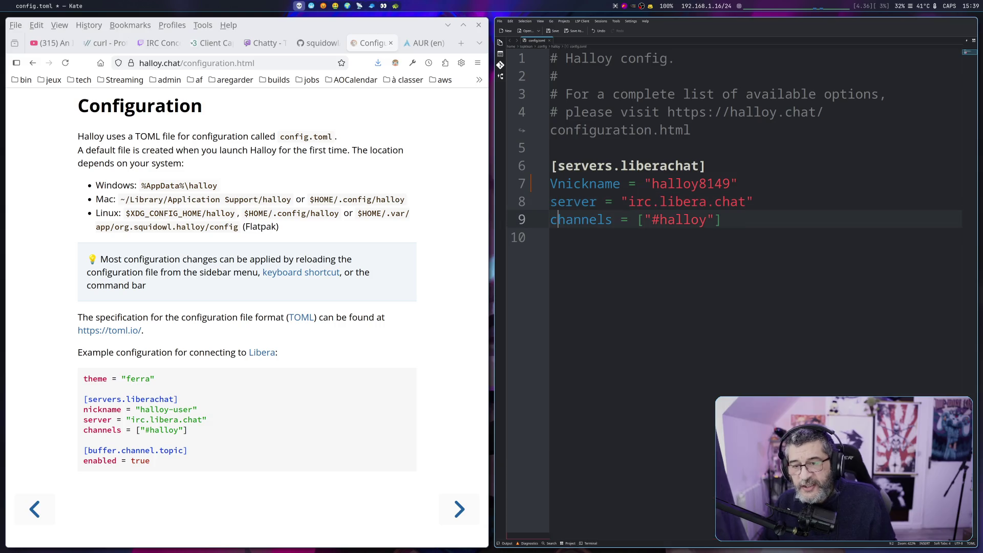
key(Up)
key(Up)
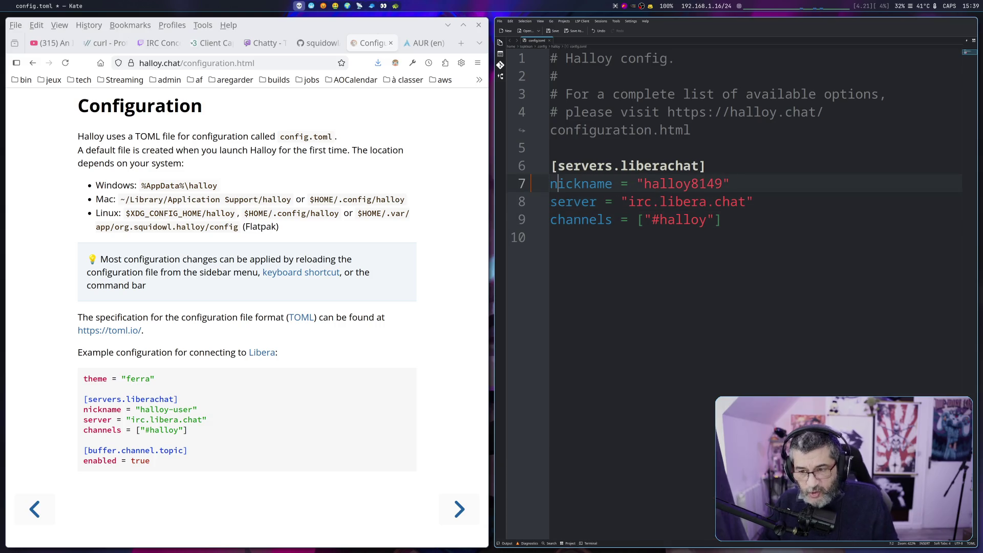
key(ctrl+Right)
key(Right)
key(Right)
key(Right)
key(Down)
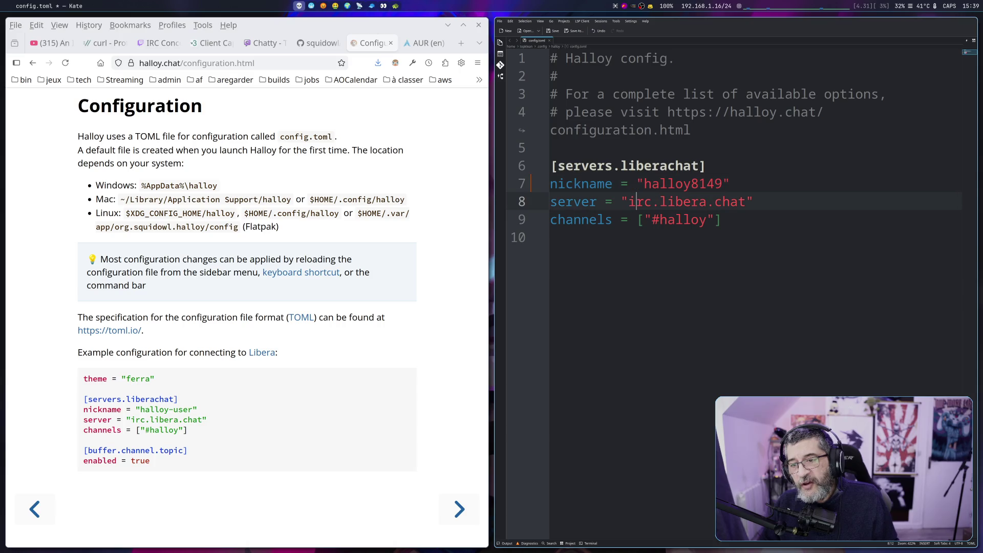
key(Up)
key(Up)
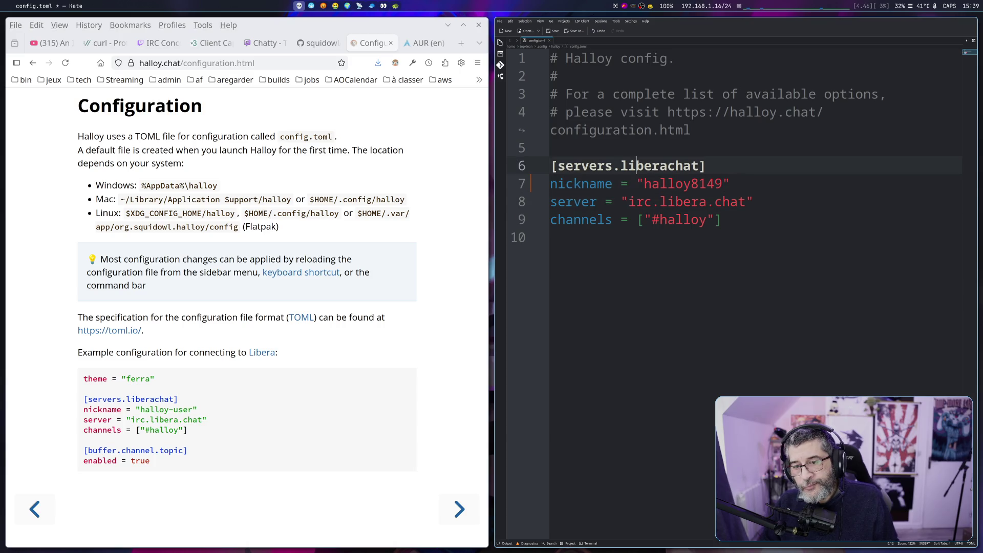
text(V)
key(Down)
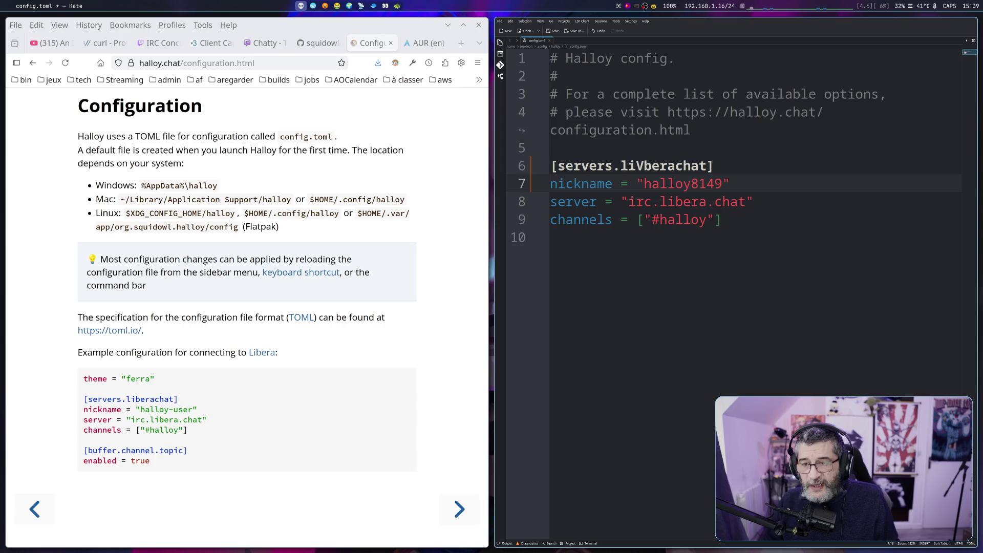
key(ctrl+z)
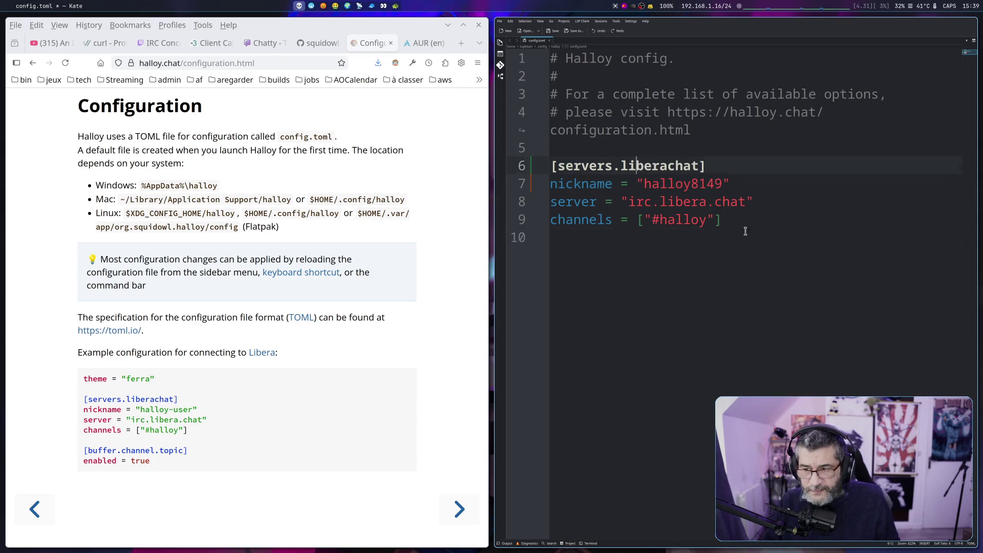
Duplicate the [servers.liberachat] block below itself and rename the copy [servers.twitch].
mouse_move(746, 231)
mouse_down()
mouse_move(549, 184)
mouse_move(543, 168)
mouse_up()
click(667, 267)
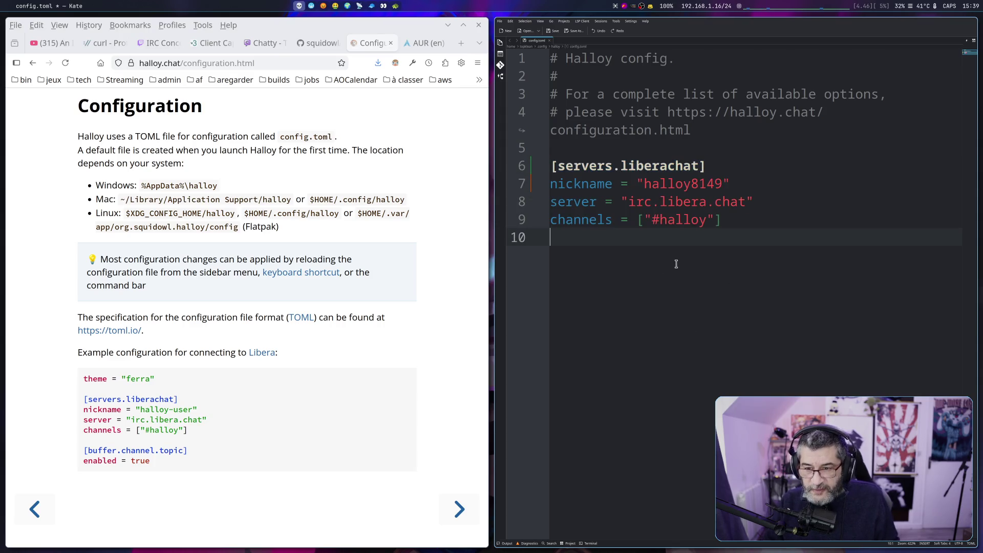
key(Return)
key(ctrl+v)
key(Up)
key(Up)
key(Up)
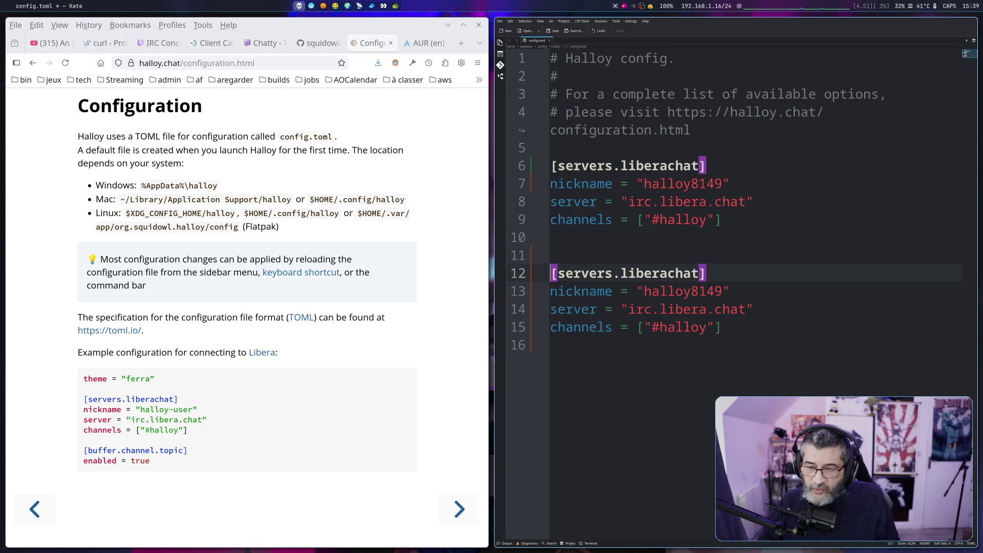
click(565, 273)
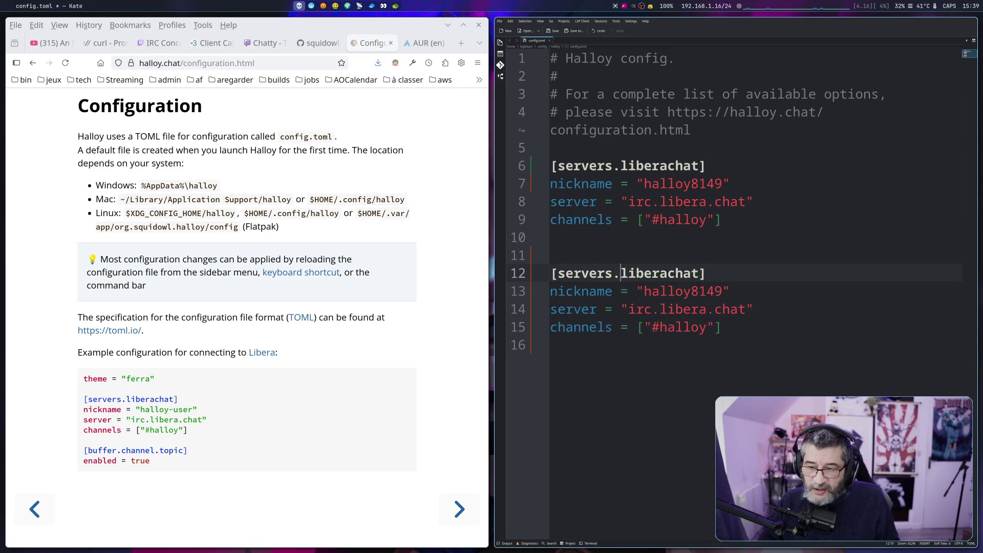
drag(621, 273, 698, 273)
text(tgw)
key(BackSpace)
key(BackSpace)
text(wt)
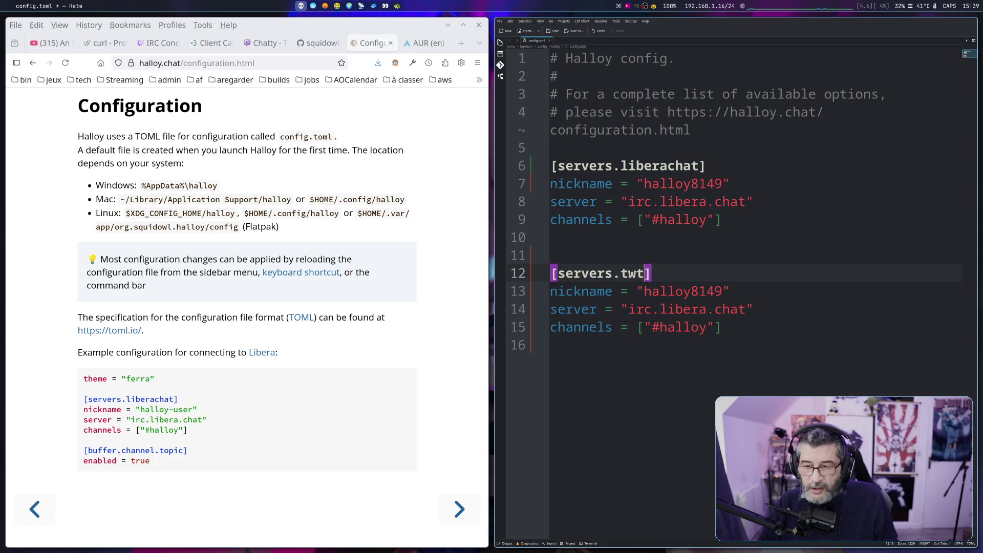
key(BackSpace)
text(itc)
key(BackSpace)
key(BackSpace)
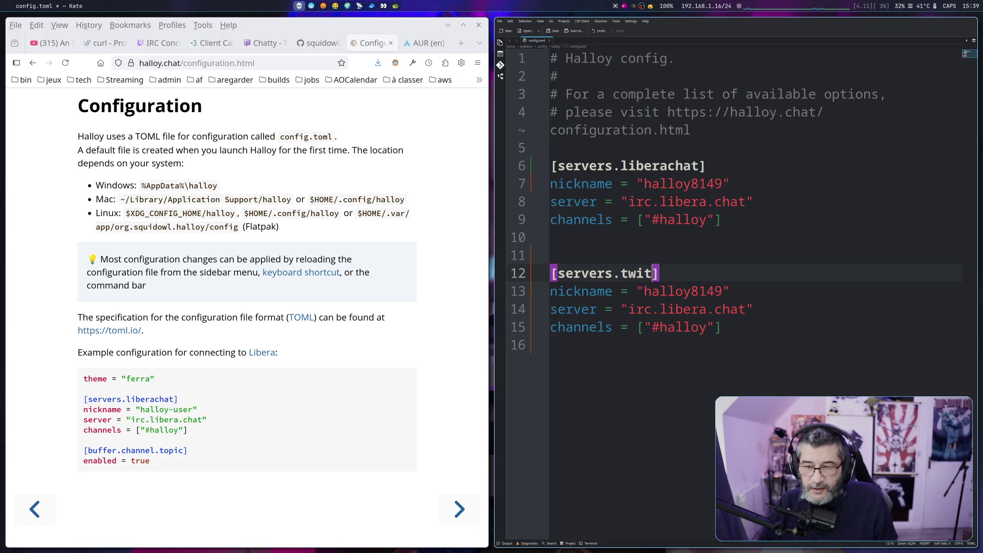
text(tch)
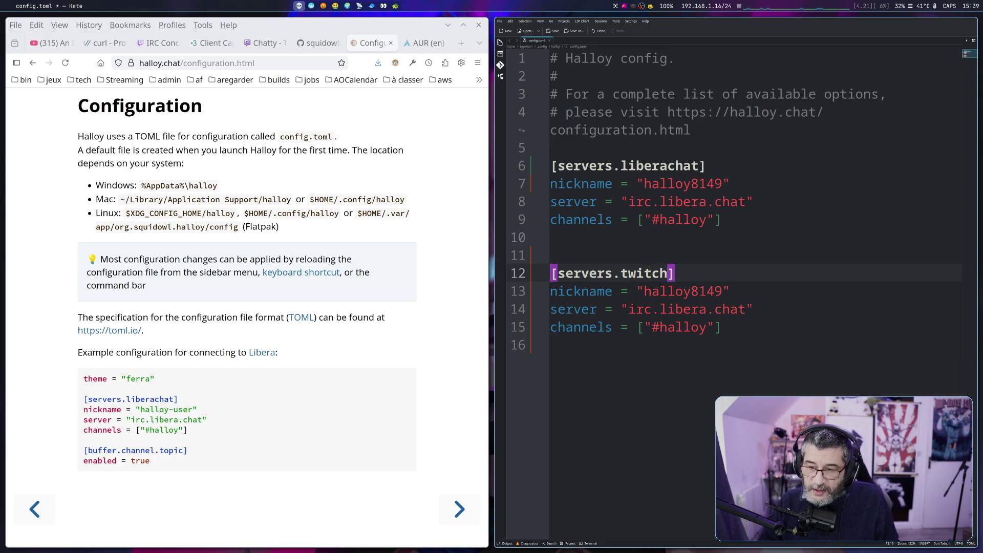
Set the twitch nickname to the user's handle, server to irc.twitch.tv, and channel to their own.
key(Down)
key(Right)
key(Right)
key(Right)
key(BackSpace)
key(BackSpace)
key(BackSpace)
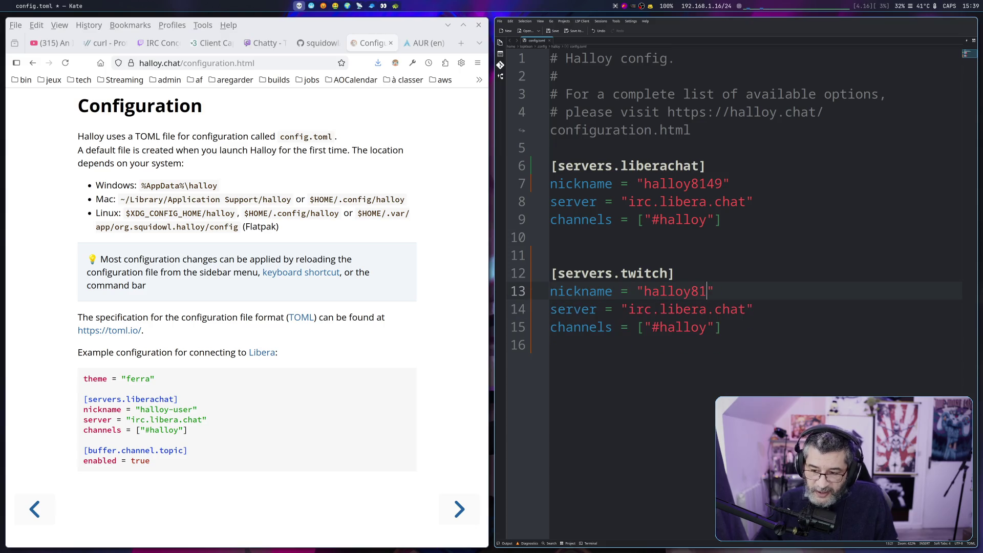
text(t)
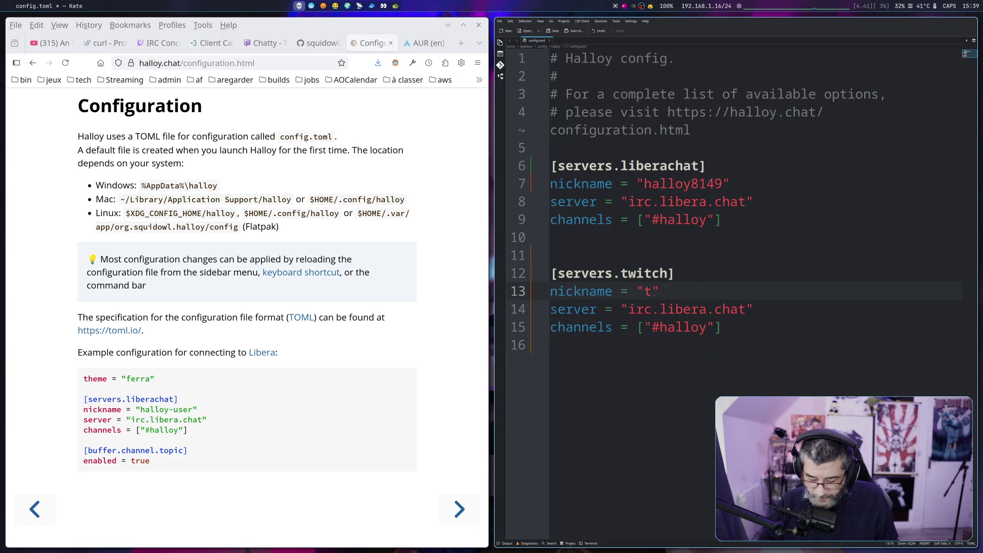
text(opklean)
key(Down)
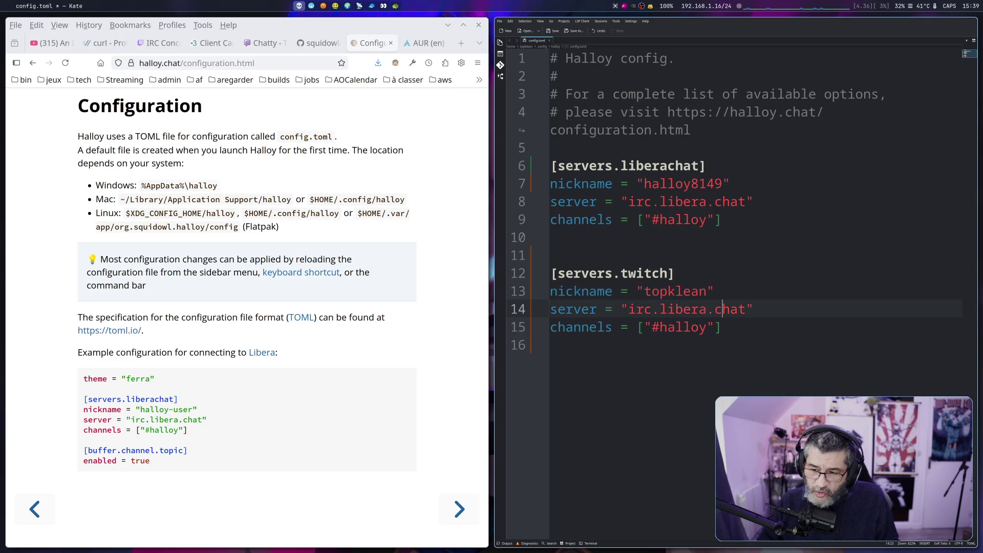
key(Right)
key(BackSpace)
key(BackSpace)
key(BackSpace)
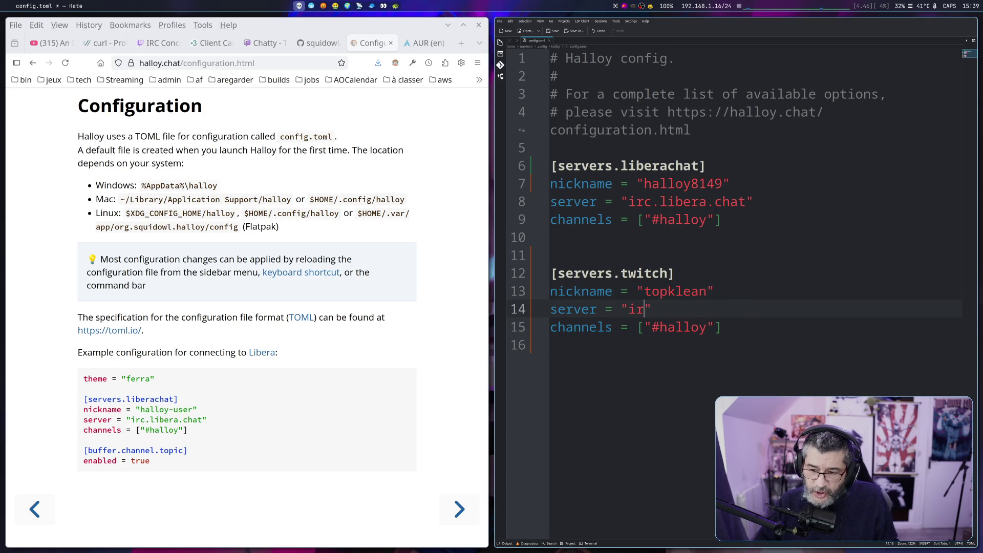
text(c.twitch)
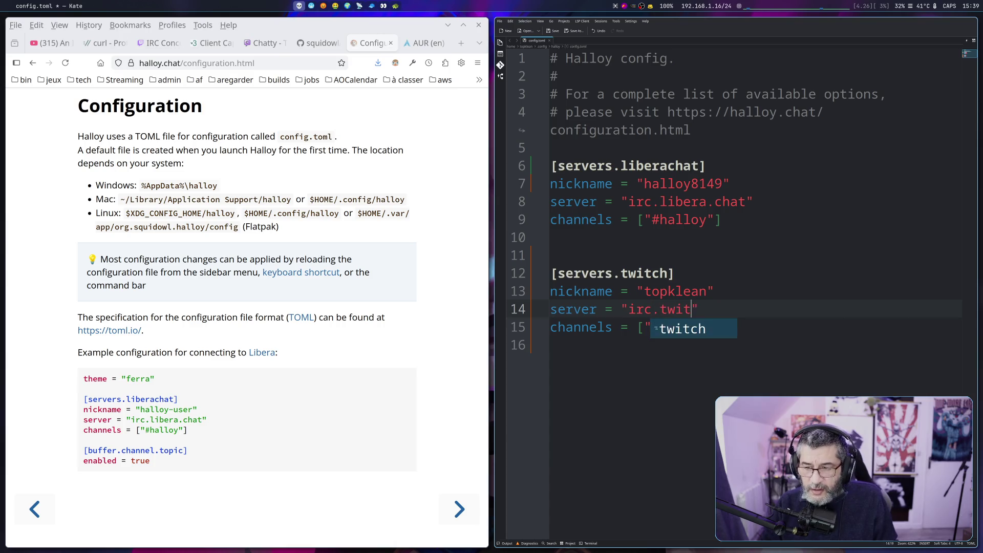
text(.tv)
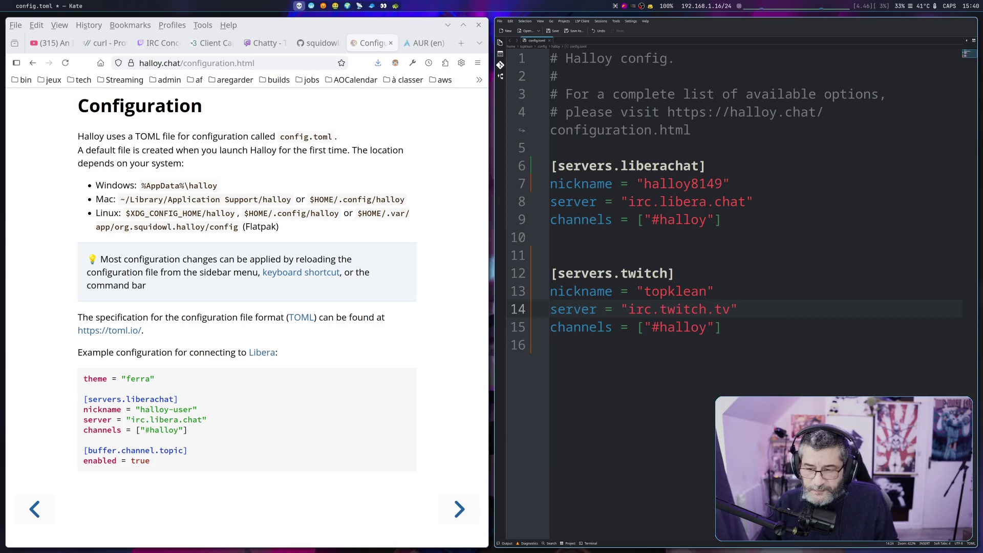
key(Down)
key(Left)
key(Left)
key(BackSpace)
key(BackSpace)
key(BackSpace)
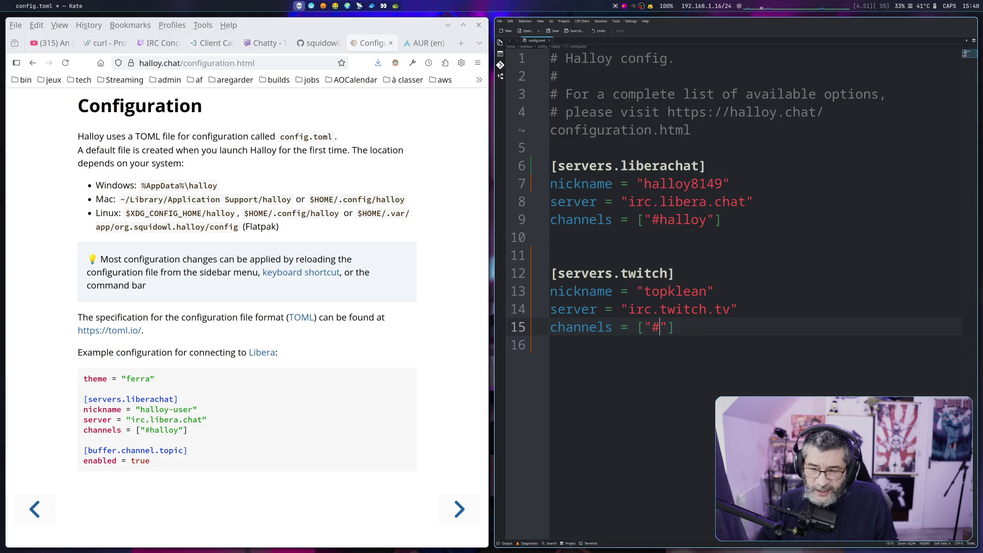
text(topklena)
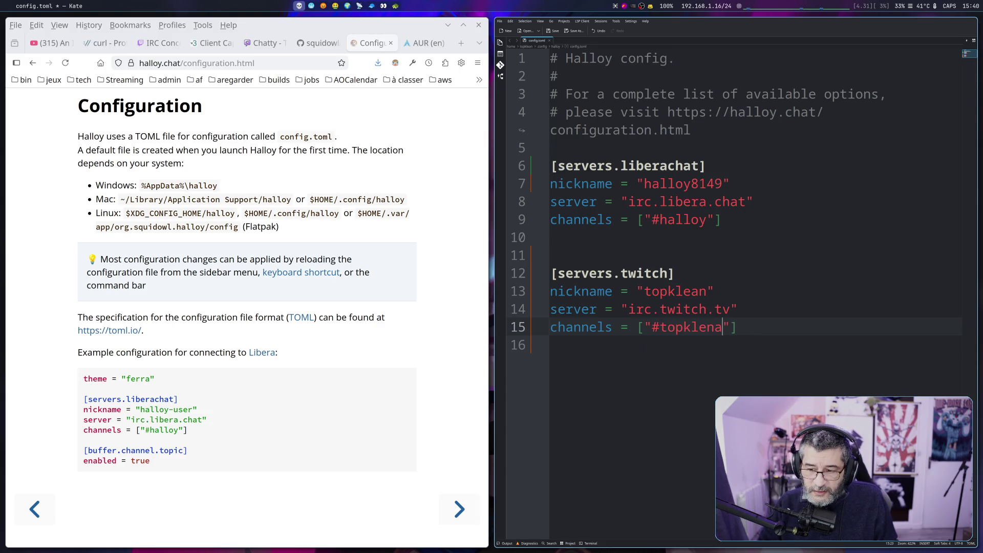
key(BackSpace)
key(BackSpace)
text(an)
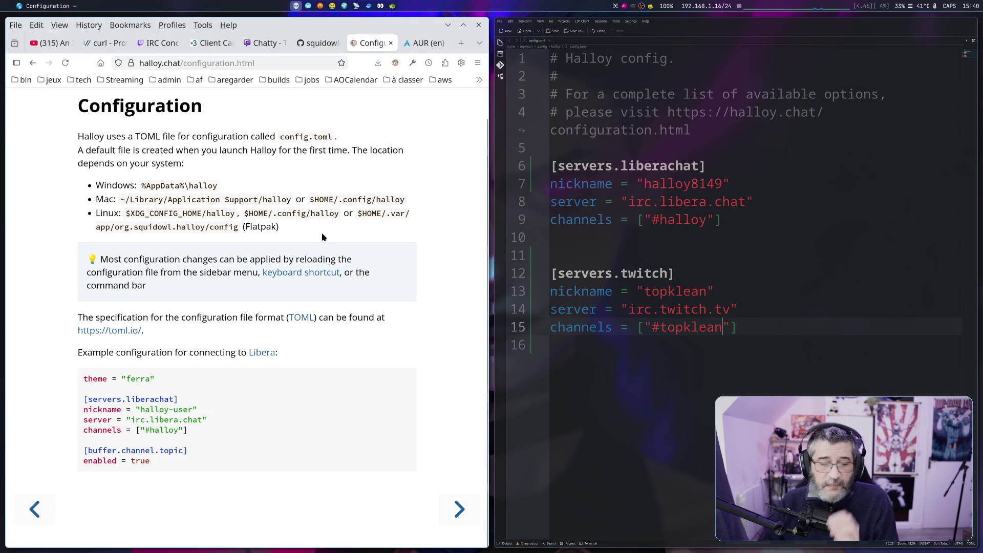
Advance to the documentation page after Configuration and scroll through it.
click(460, 508)
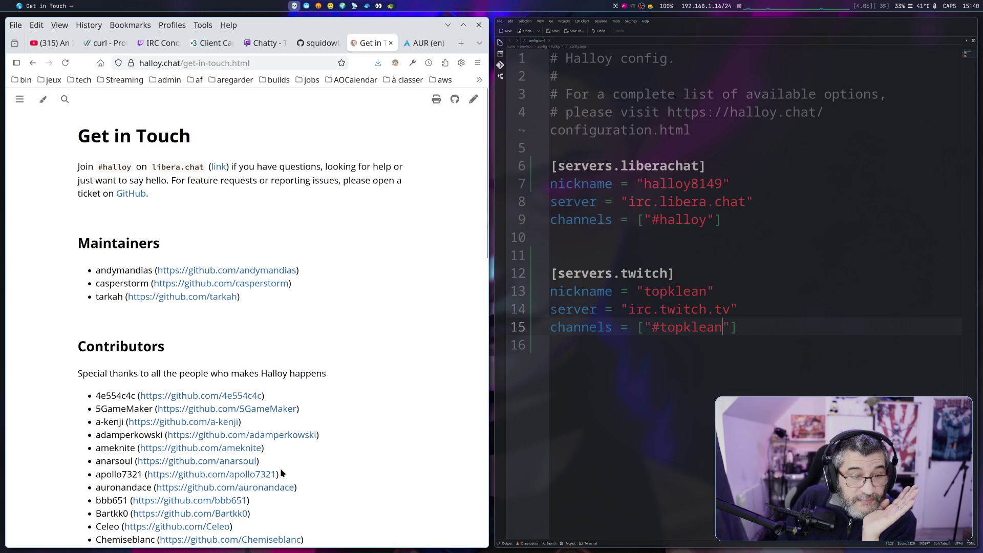
scroll(336, 334, down, 1)
scroll(321, 354, down, 15)
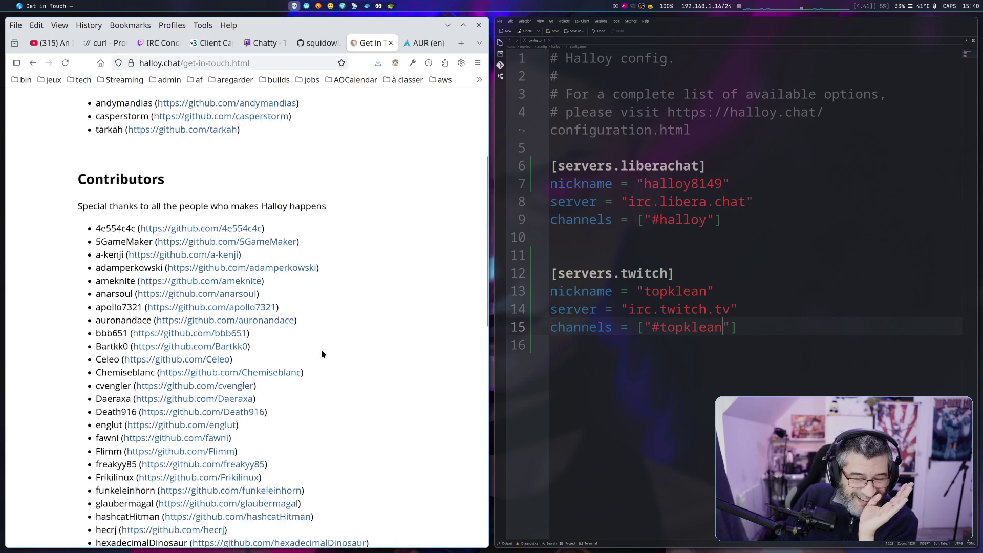
scroll(323, 365, up, 2)
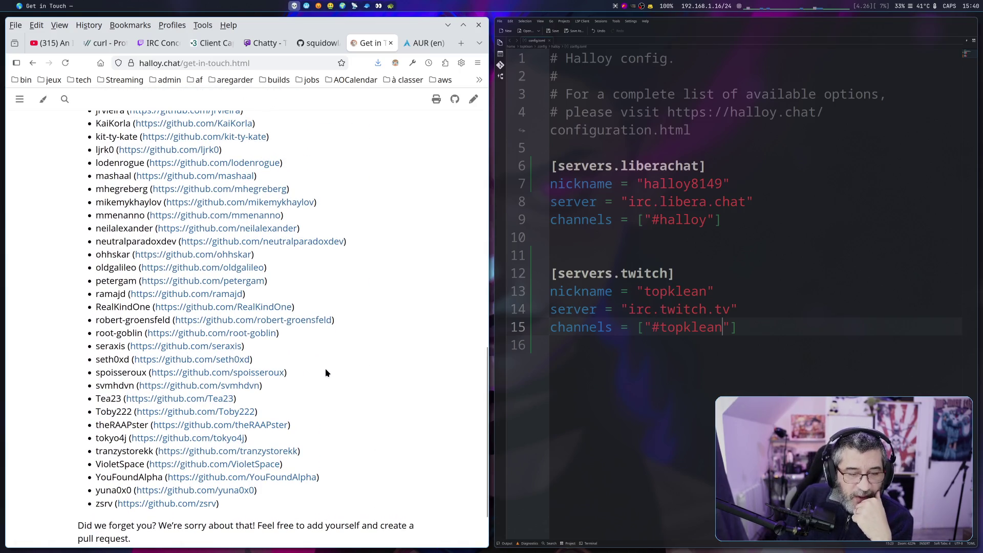
scroll(326, 372, up, 6)
scroll(328, 378, up, 6)
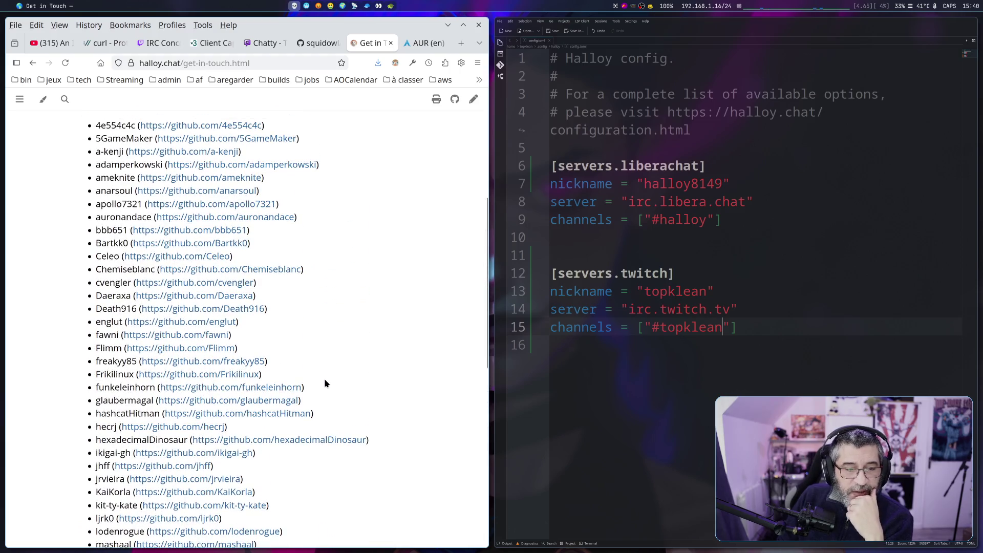
scroll(322, 390, up, 4)
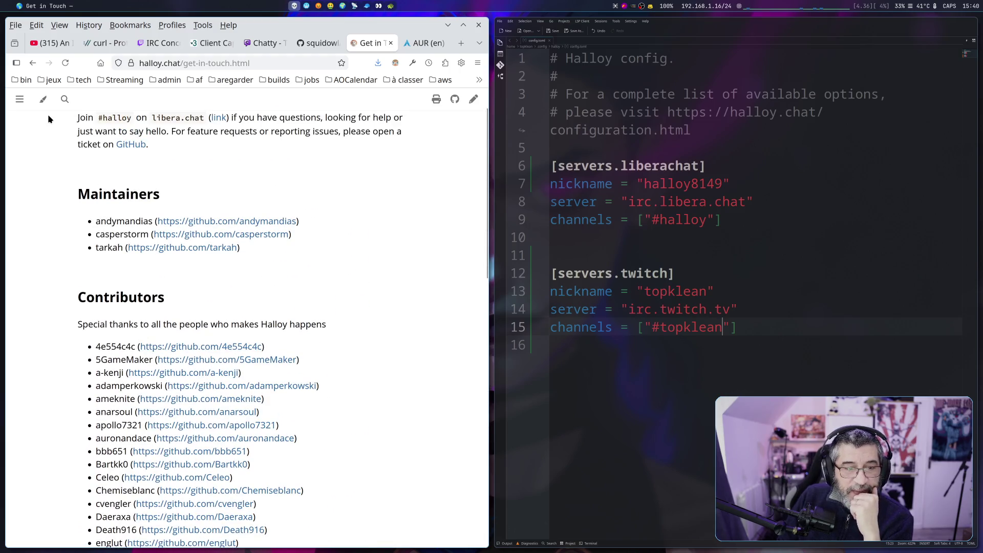
scroll(113, 188, down, 6)
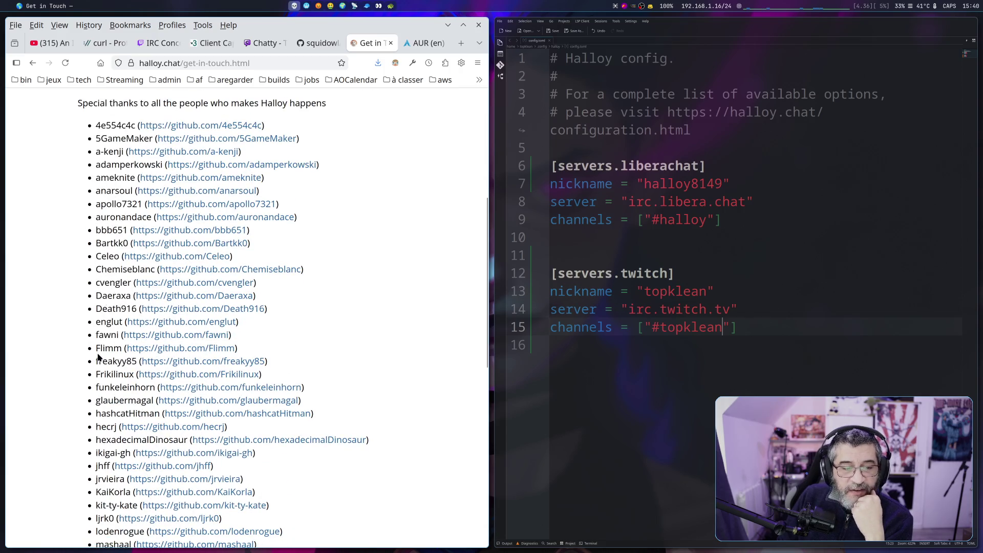
scroll(43, 273, up, 7)
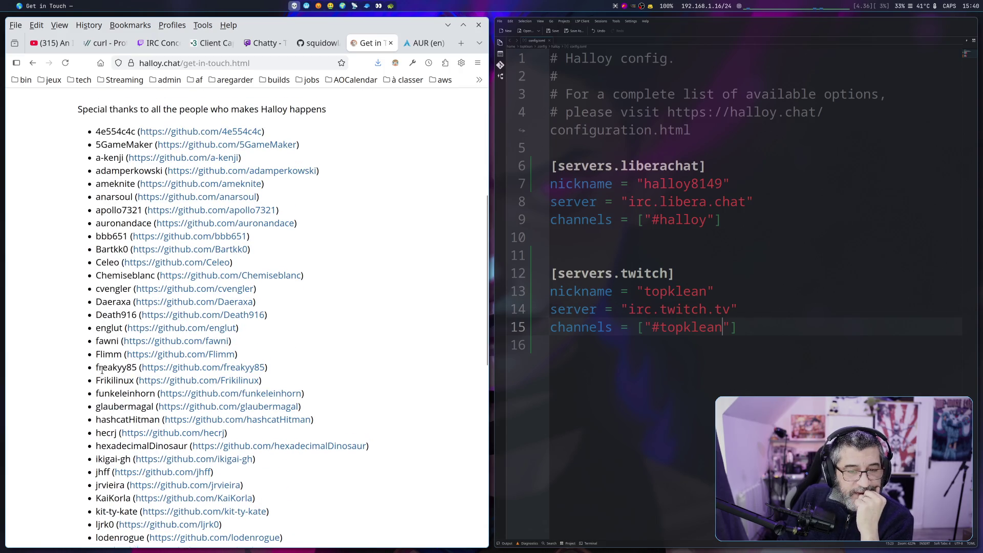
Open the Optional Features guide and select its cargo build commands with features.
click(20, 101)
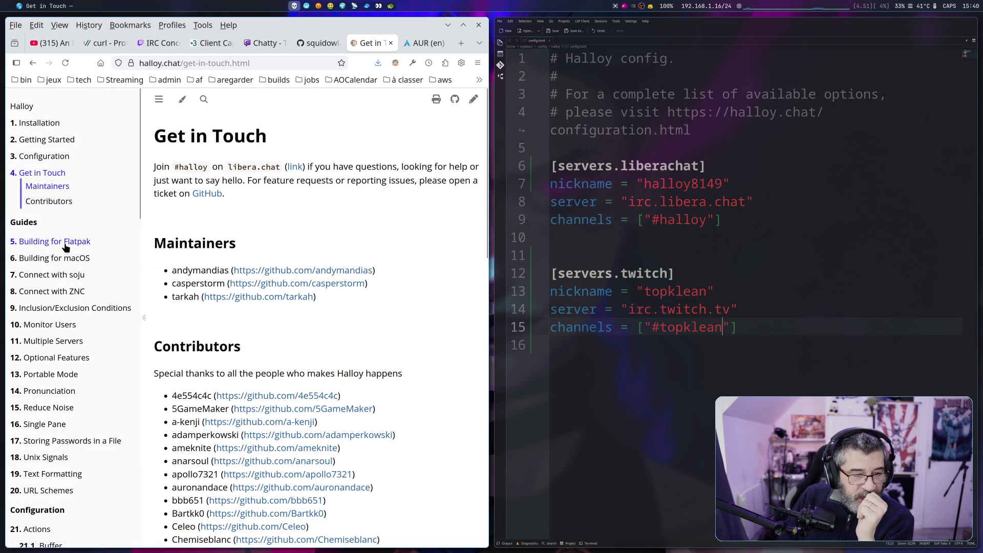
scroll(92, 246, down, 2)
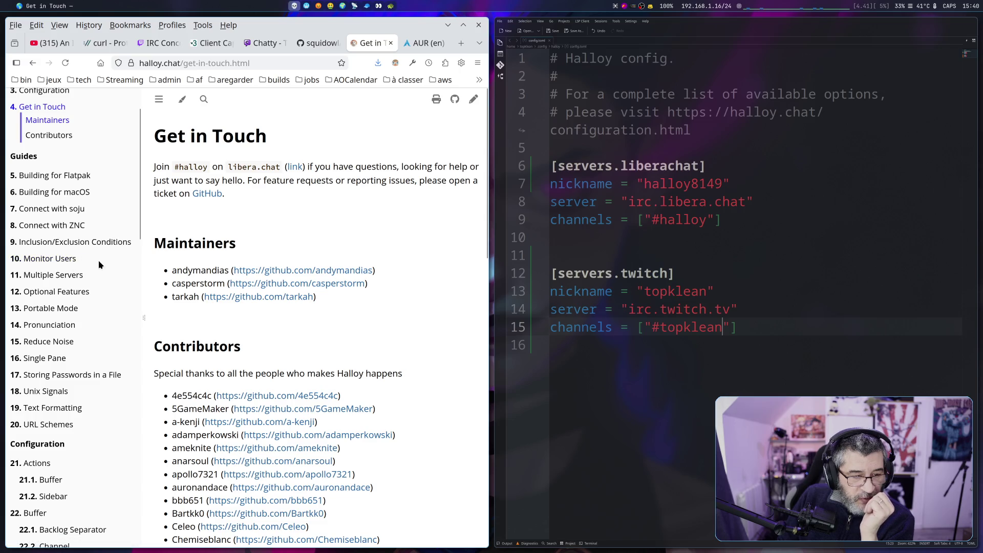
click(72, 291)
drag(127, 306, 221, 312)
drag(127, 337, 251, 357)
scroll(251, 357, down, 1)
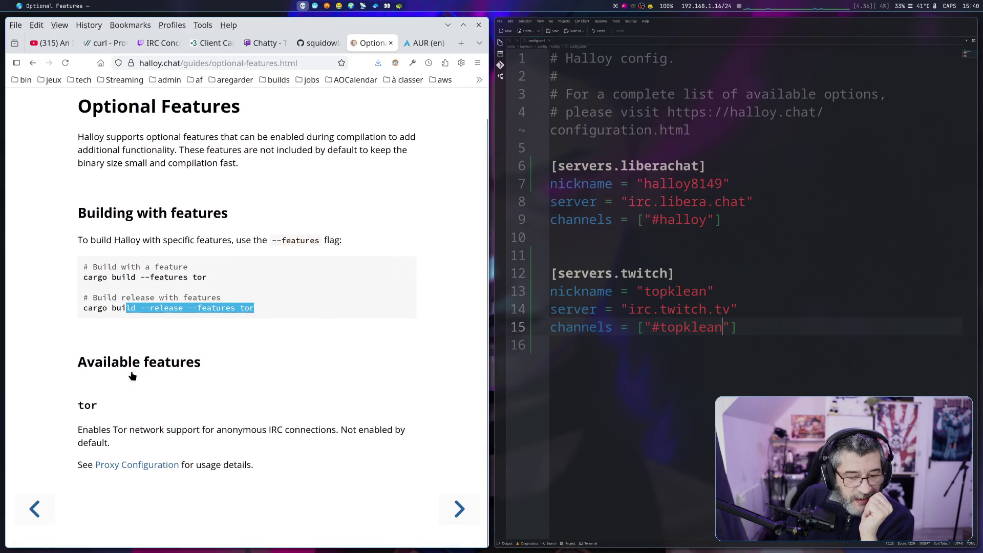
scroll(39, 117, up, 1)
Go to the Pronunciation guide and bring the table of contents back up.
click(19, 101)
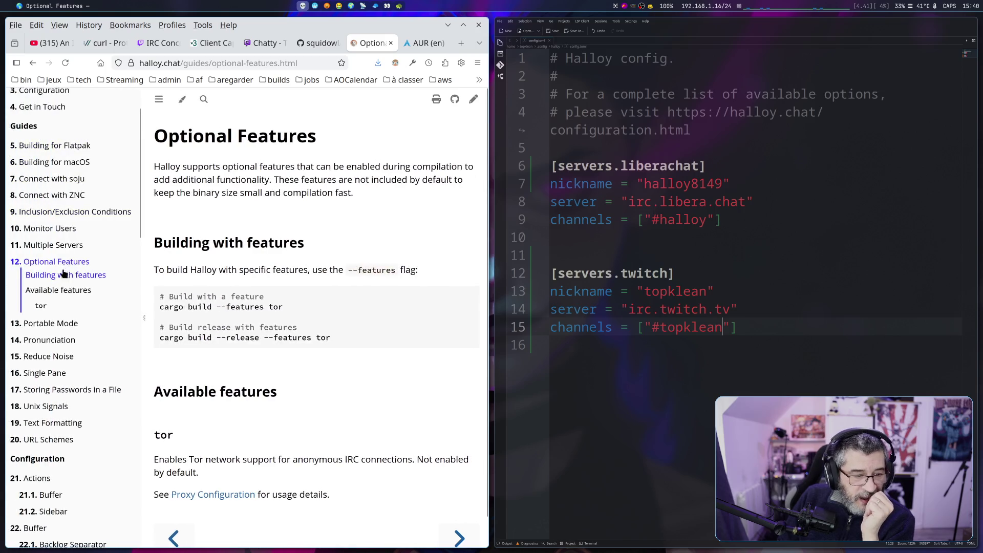
click(66, 341)
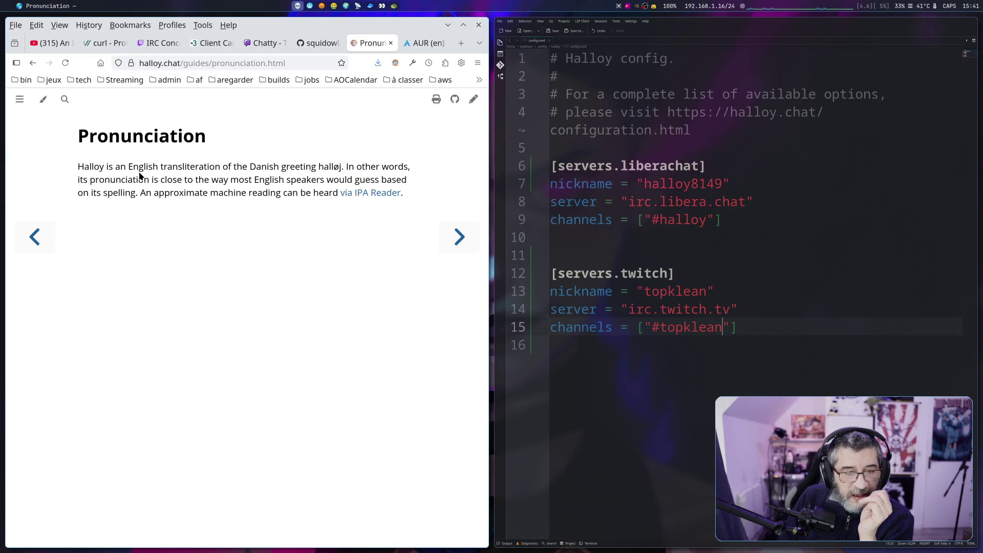
click(20, 98)
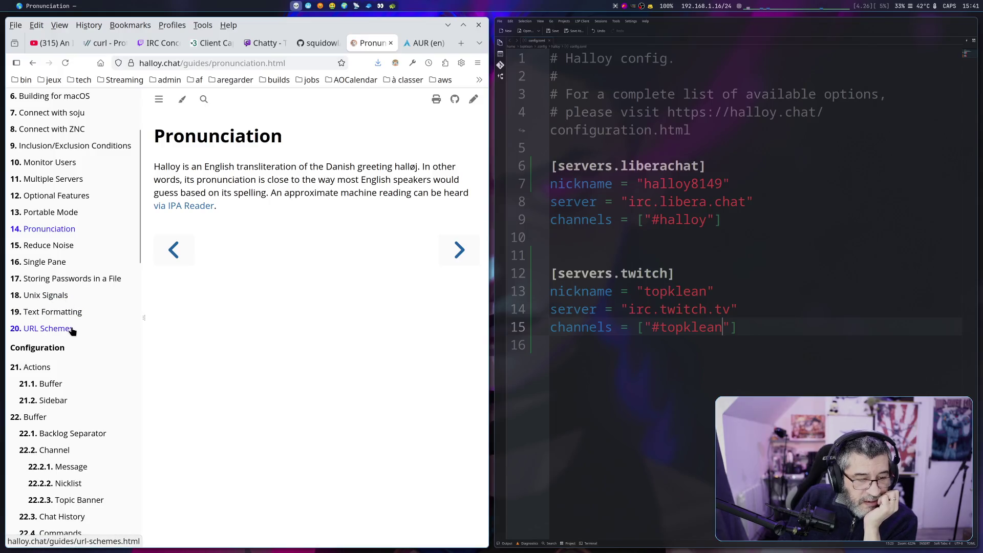
Open the Text Formatting guide and select text in its colour token table.
click(68, 311)
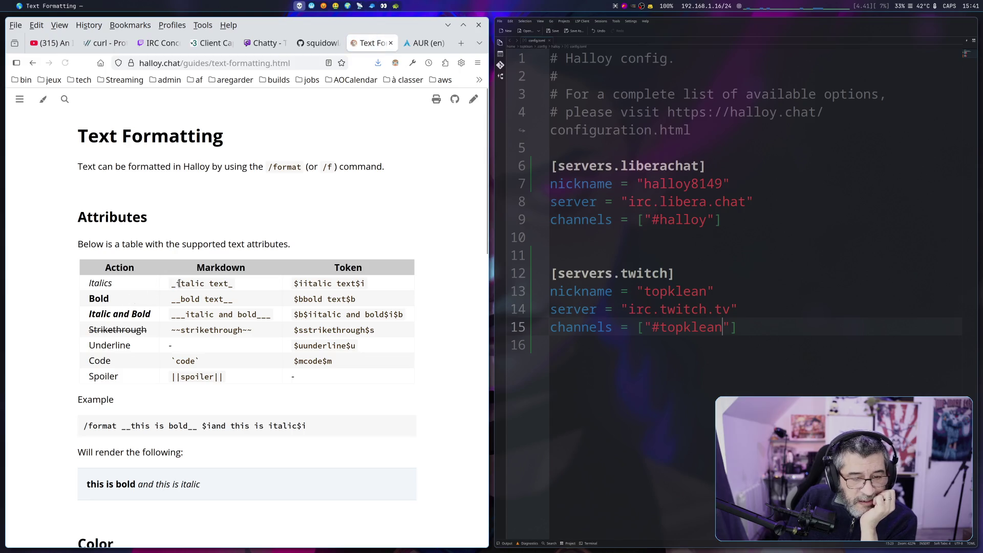
scroll(180, 283, down, 2)
scroll(181, 283, down, 2)
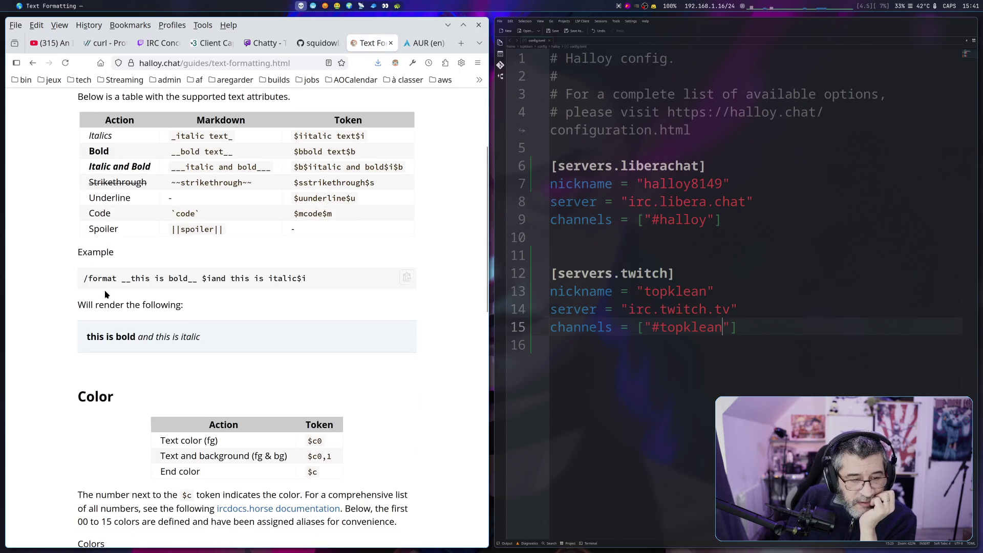
drag(87, 278, 253, 279)
scroll(251, 286, down, 4)
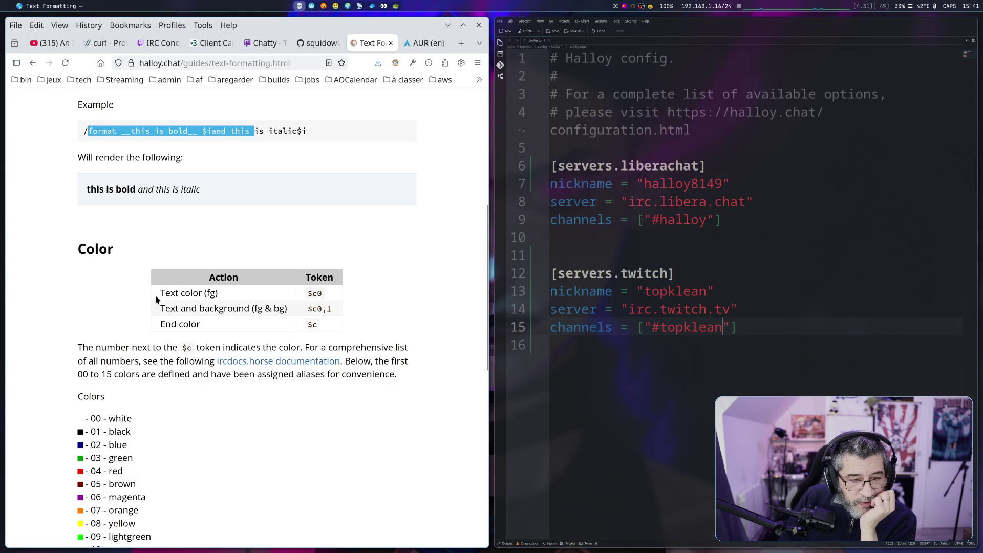
drag(157, 299, 193, 353)
Open the Keyboard configuration page from the contents in a new tab and switch to it.
click(20, 99)
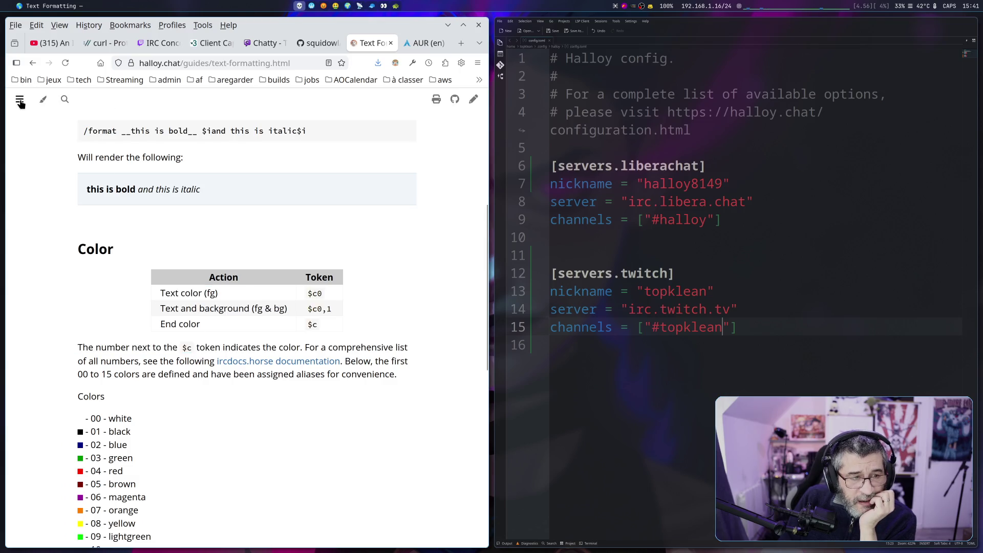
scroll(46, 325, down, 3)
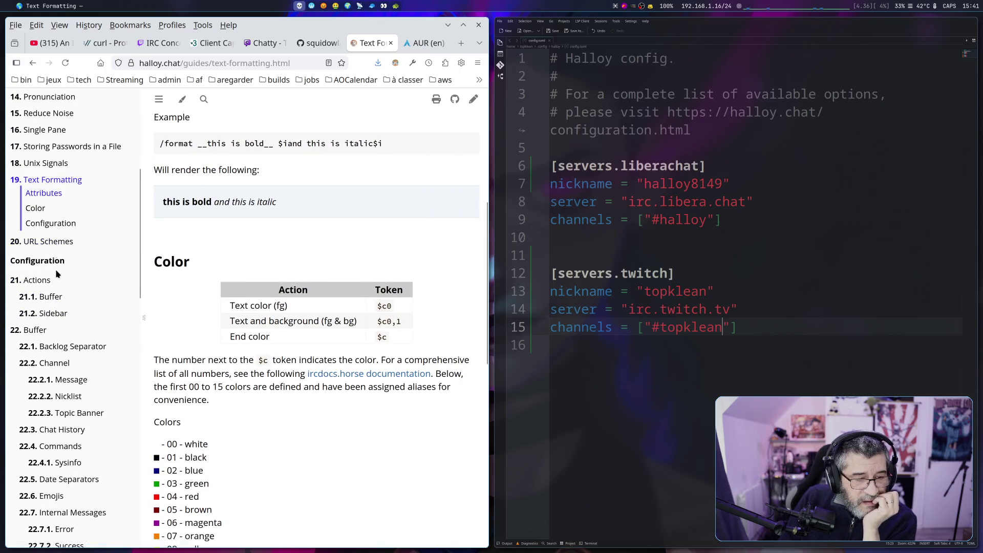
scroll(56, 302, down, 3)
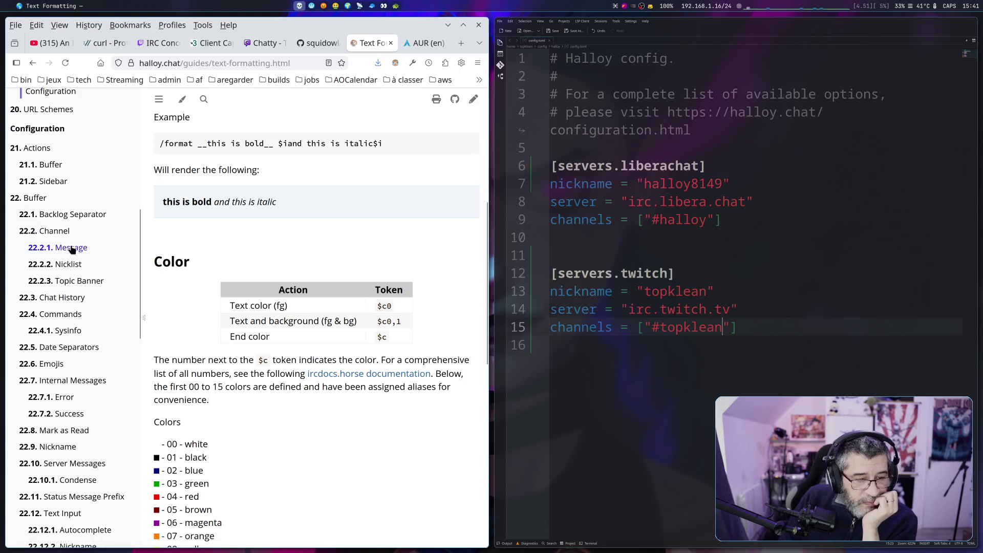
scroll(72, 256, down, 5)
scroll(73, 257, down, 2)
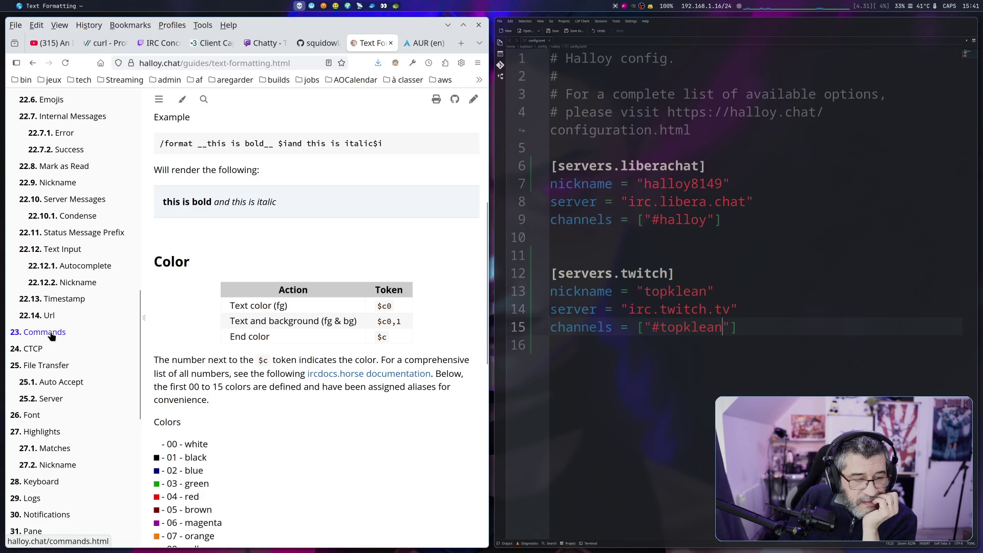
scroll(51, 335, down, 2)
scroll(50, 297, down, 3)
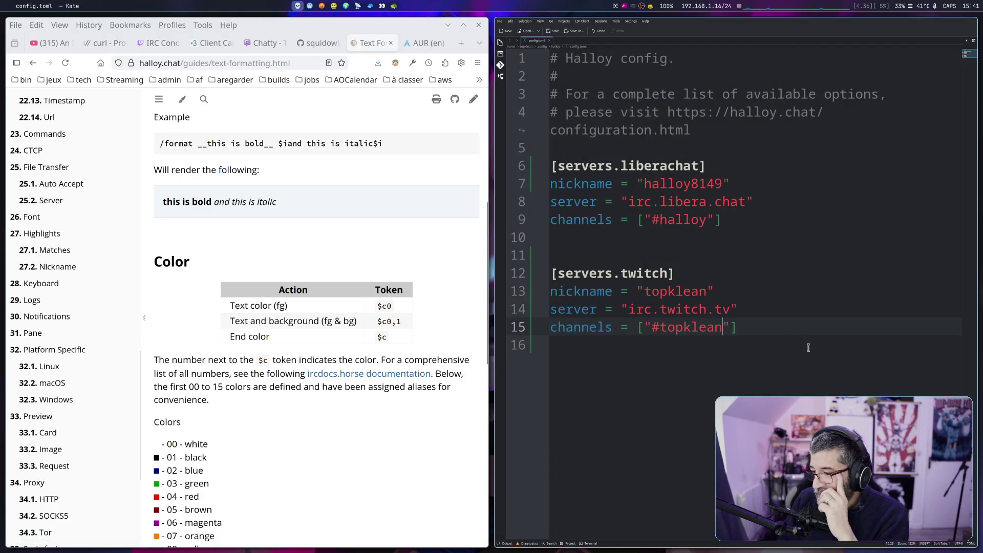
key(Left)
key(Left)
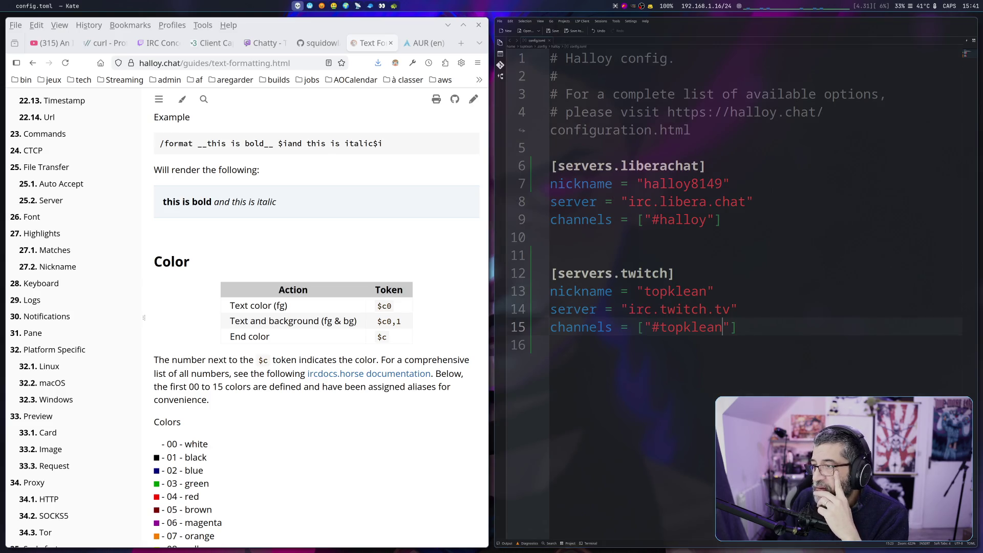
middle_click(34, 283)
click(398, 48)
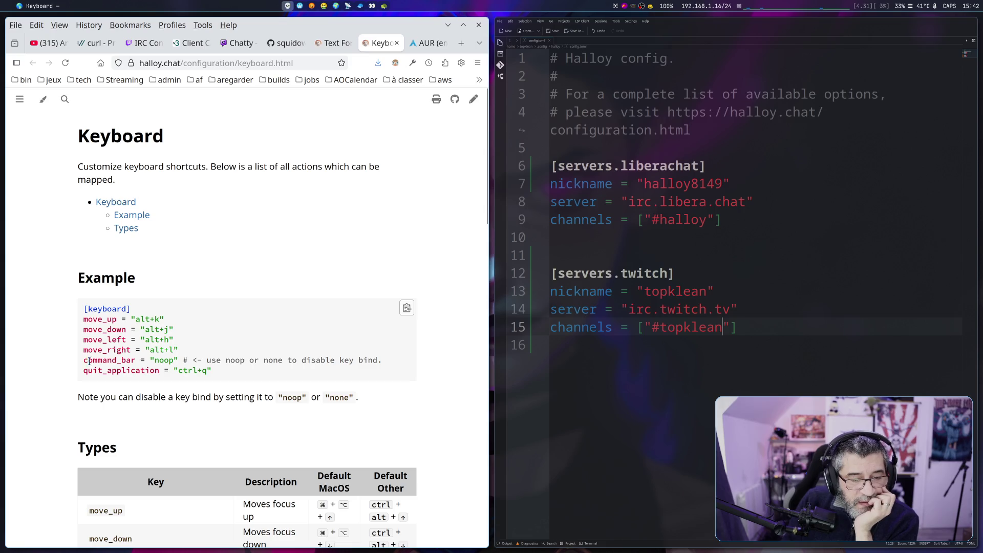
Copy the docs' example [keyboard] block and paste it below the twitch section in config.toml.
mouse_move(89, 361)
mouse_down()
mouse_move(196, 357)
mouse_move(154, 370)
mouse_move(220, 371)
mouse_move(102, 328)
mouse_move(83, 310)
mouse_up()
key(ctrl+c)
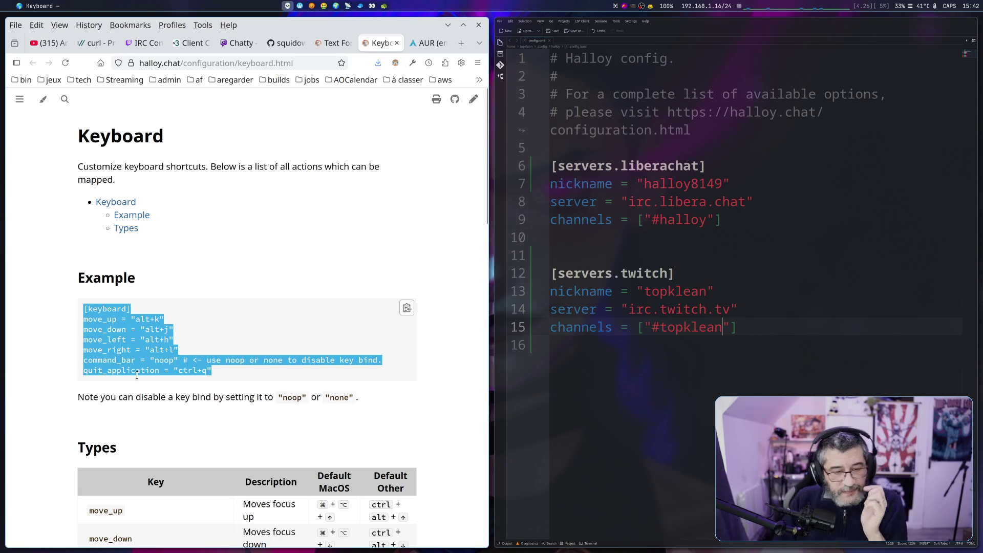
click(676, 432)
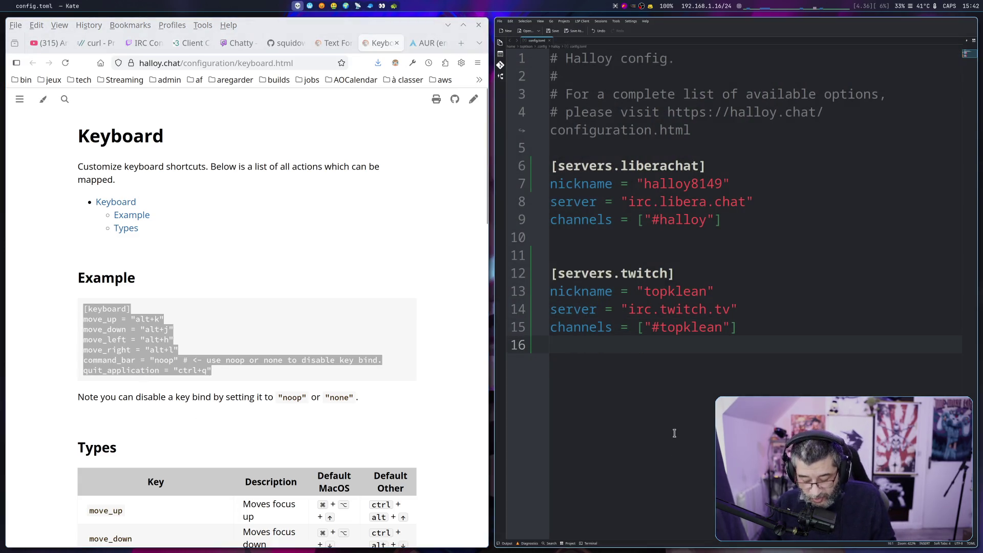
key(Return)
key(Return)
key(ctrl+v)
key(Up)
key(Up)
key(Up)
Remap move_up, move_down, move_left and move_right to alt+i, alt+k, alt+j and alt+l.
key(Down)
key(Down)
key(Down)
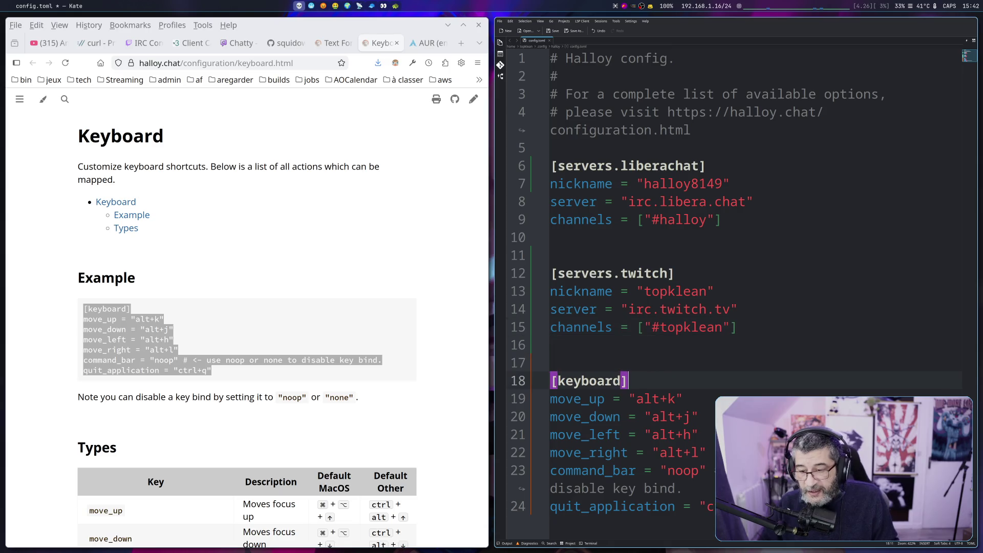
key(Down)
key(End)
key(Left)
key(BackSpace)
key(Down)
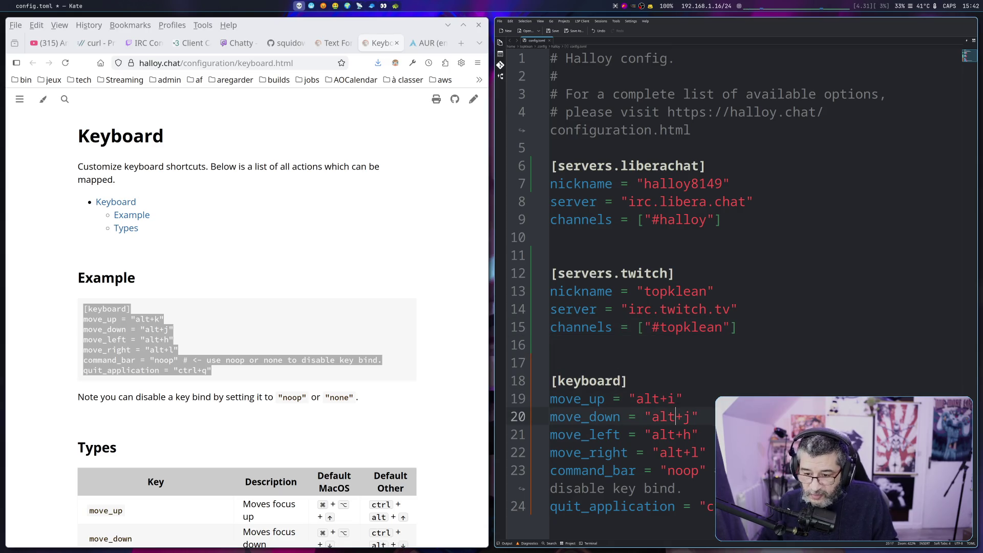
key(BackSpace)
text(k)
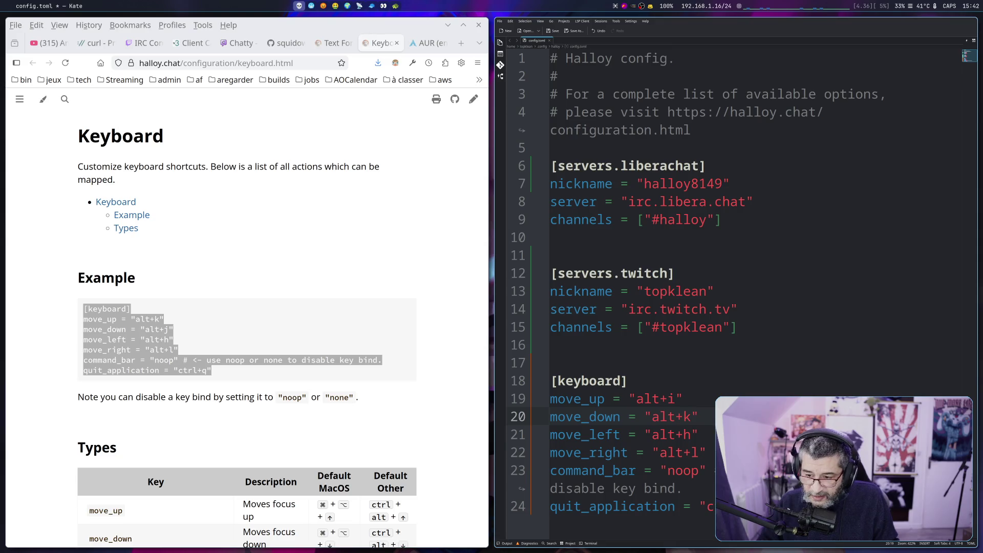
key(Down)
key(BackSpace)
key(Return)
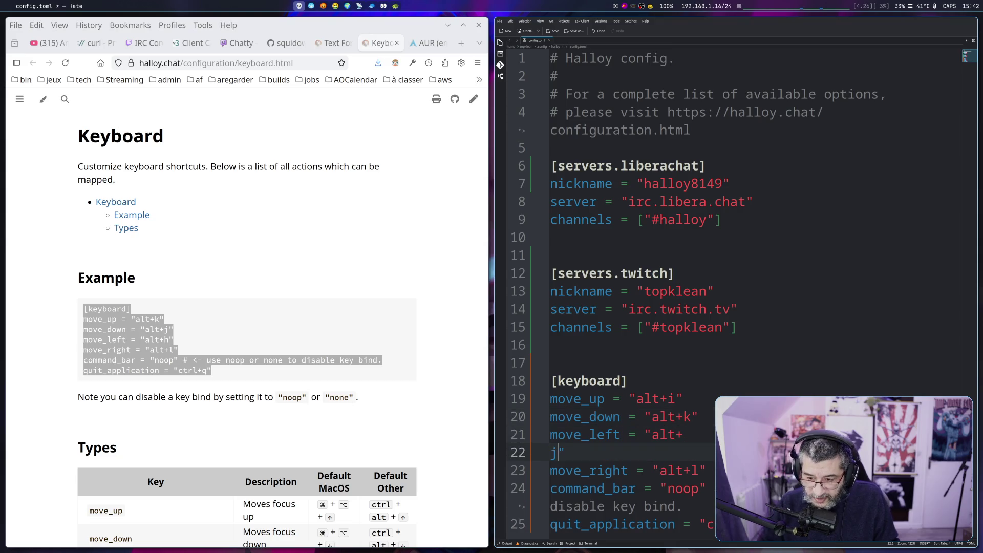
key(BackSpace)
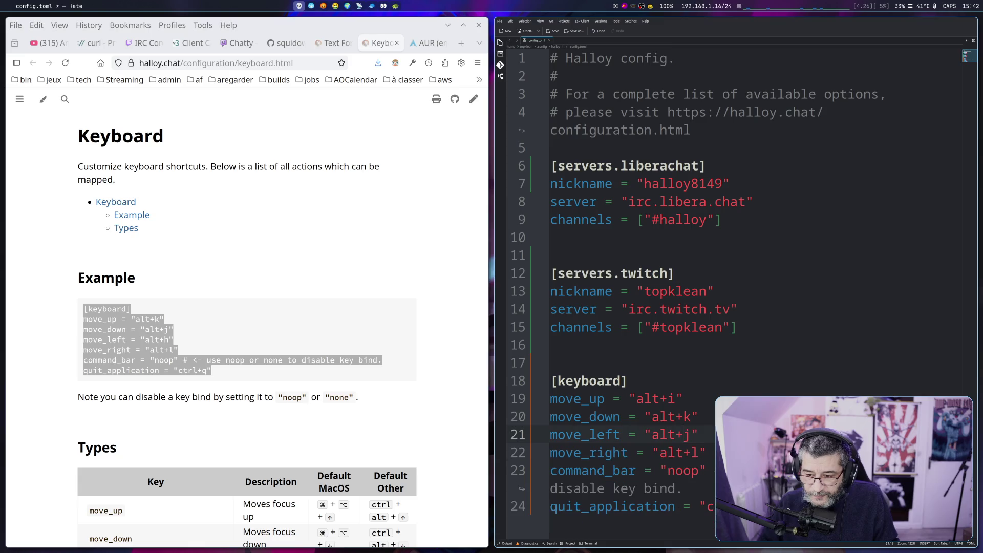
key(Down)
key(Right)
key(Right)
key(BackSpace)
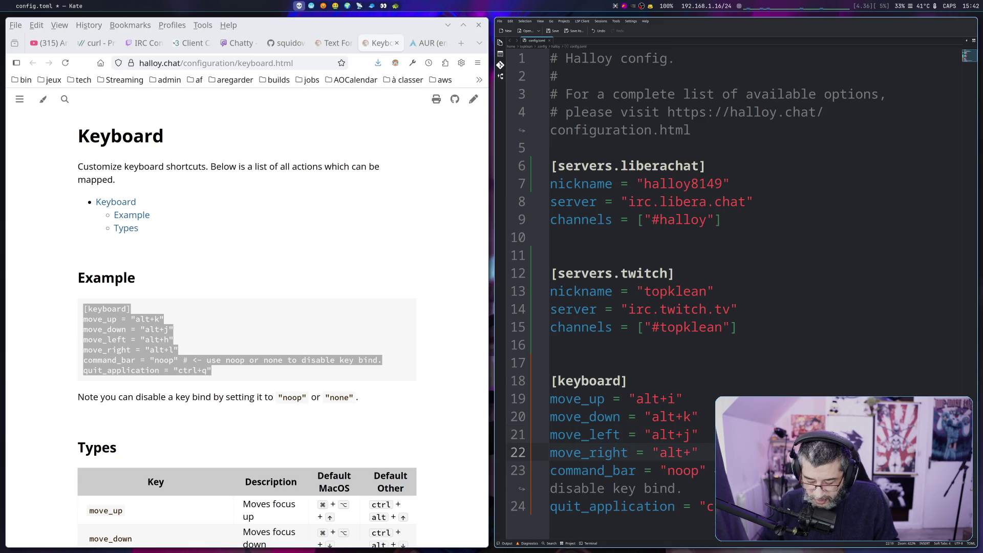
text(l)
Check the command_bar and quit_application lines, then save config.toml.
key(Down)
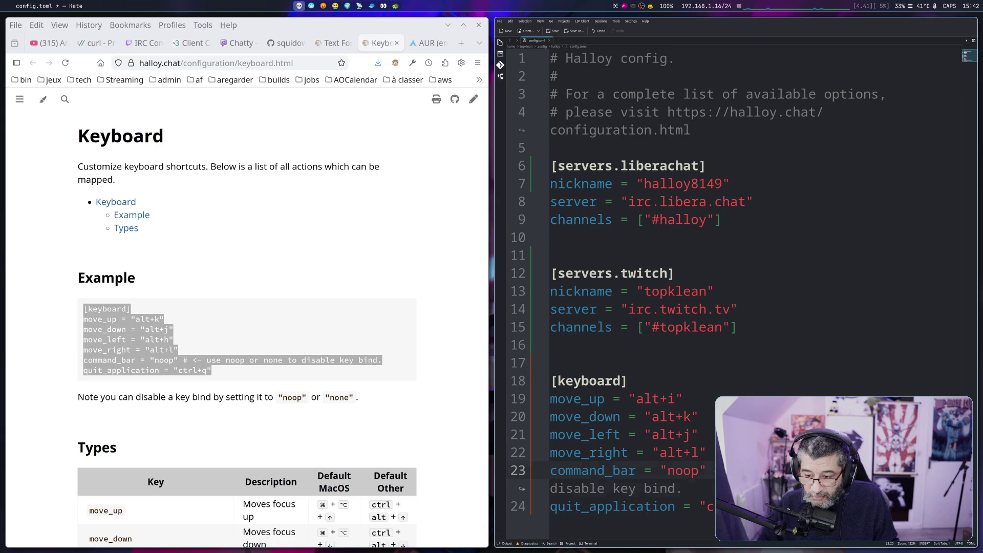
key(Down)
key(Down)
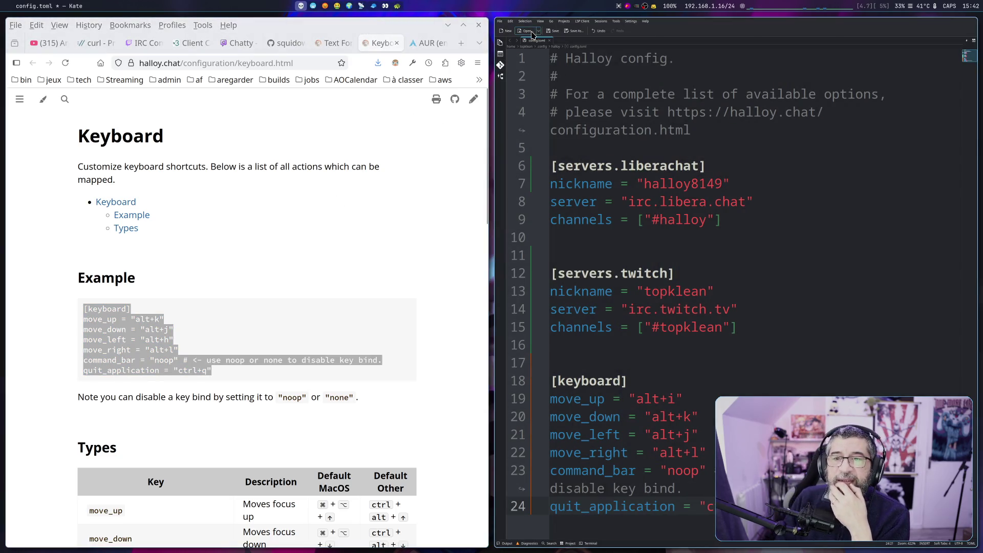
click(553, 31)
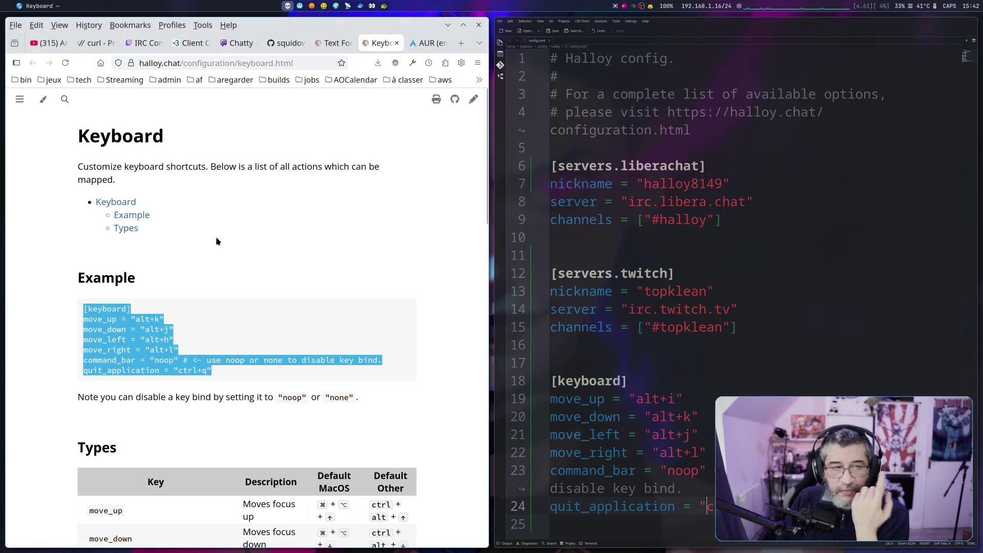
Go to the main Configuration page of the Halloy documentation via the contents.
click(20, 99)
scroll(48, 176, up, 15)
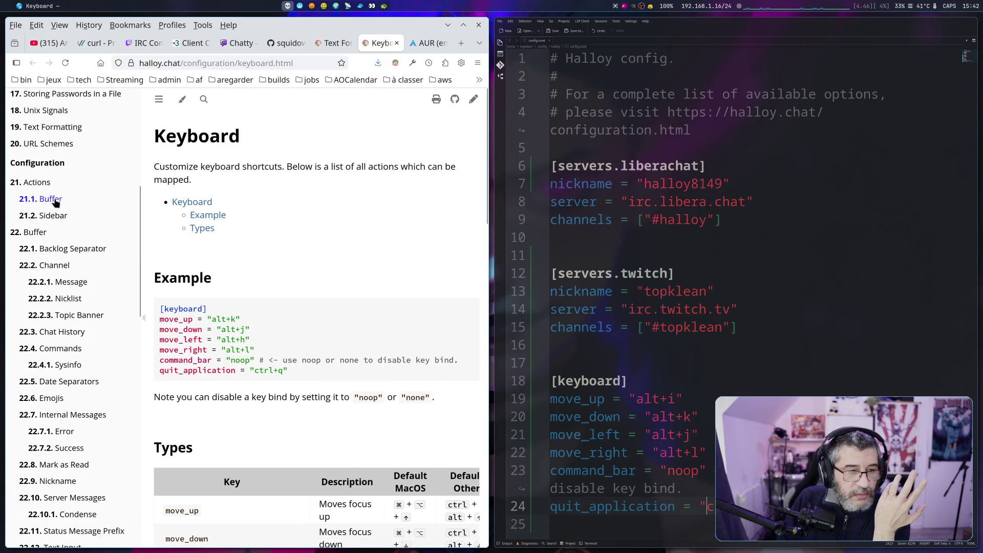
click(46, 160)
scroll(357, 250, down, 1)
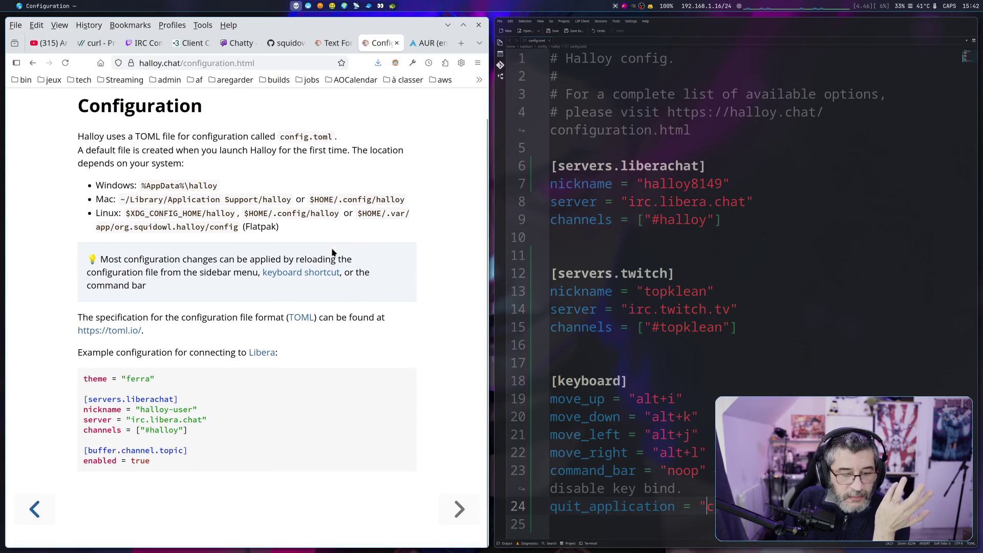
scroll(332, 252, up, 1)
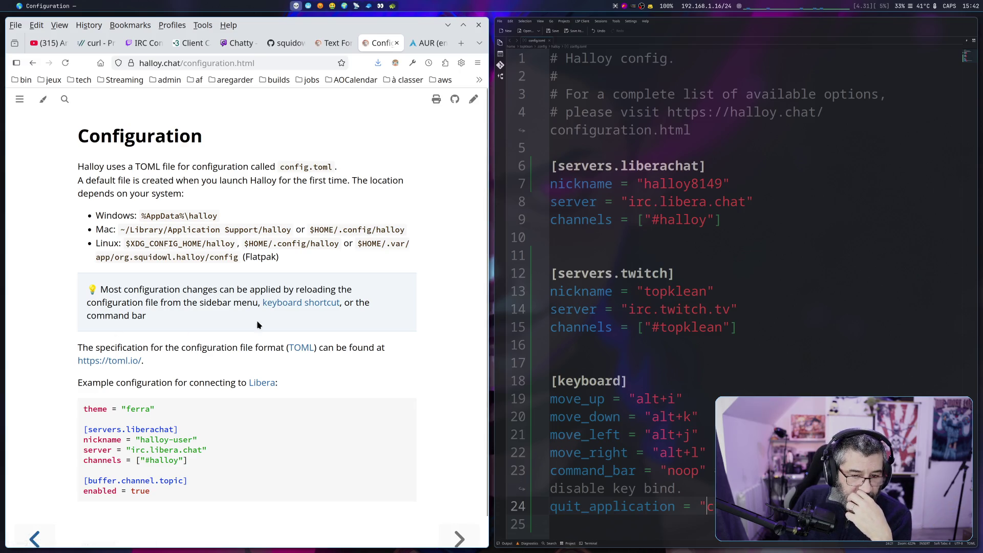
Follow the keyboard shortcut link, browse the actions table marking theme_editor's macOS shortcut, reopen contents.
click(289, 306)
scroll(287, 307, down, 10)
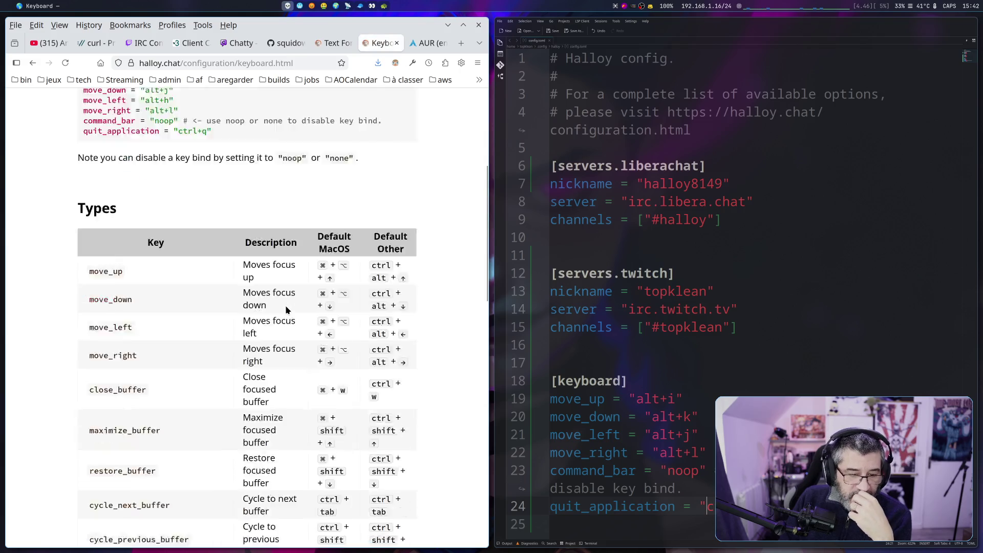
scroll(286, 308, up, 5)
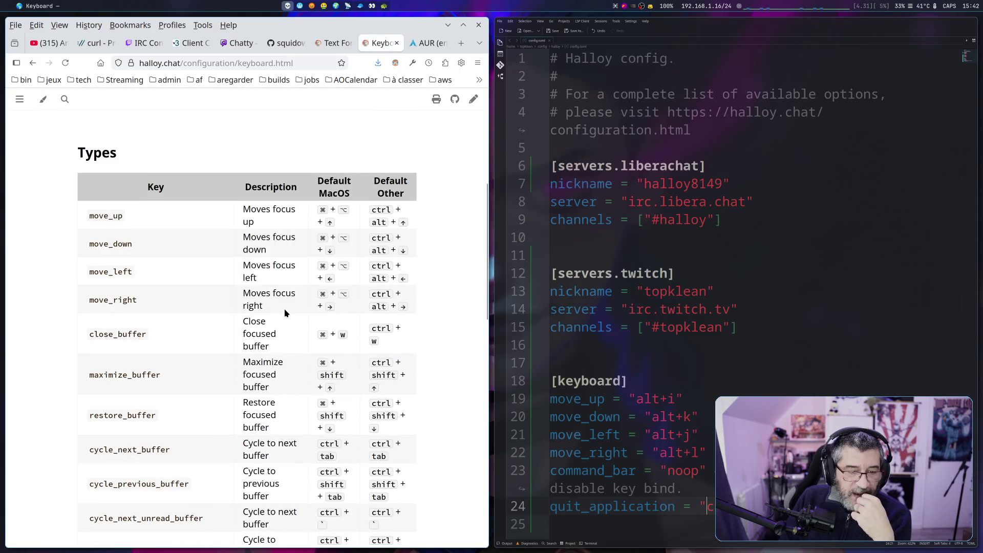
scroll(284, 309, down, 10)
scroll(173, 317, down, 3)
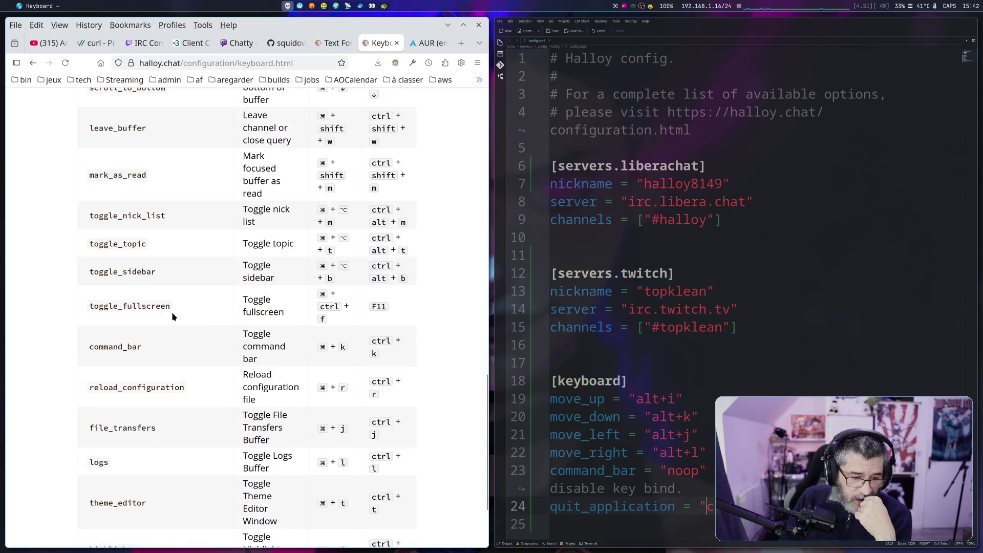
scroll(276, 312, down, 3)
scroll(136, 297, down, 2)
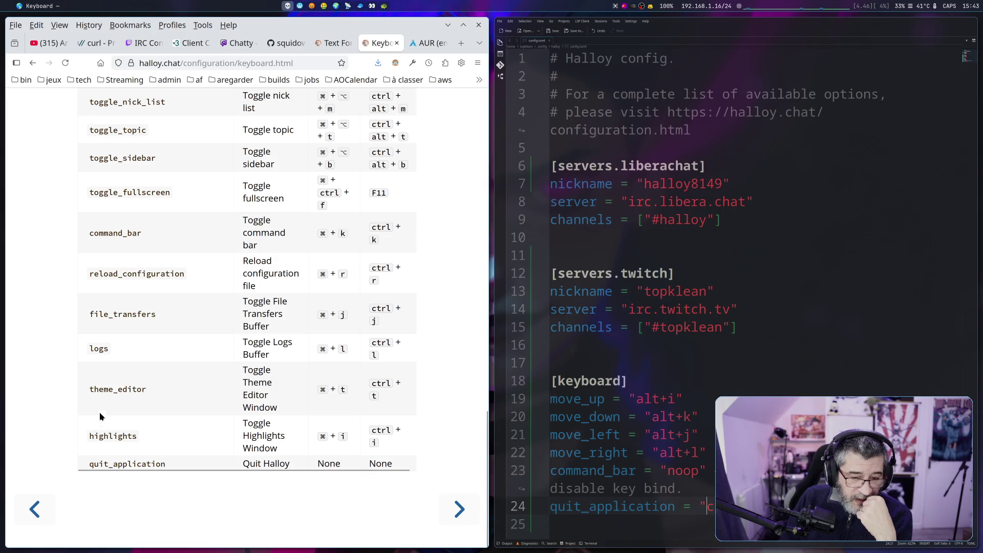
drag(321, 391, 343, 389)
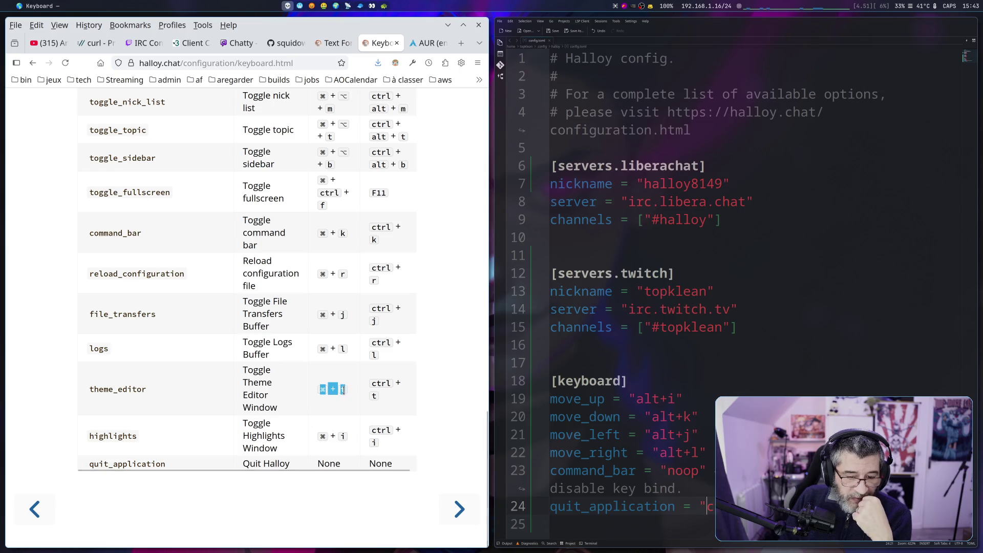
scroll(343, 395, up, 15)
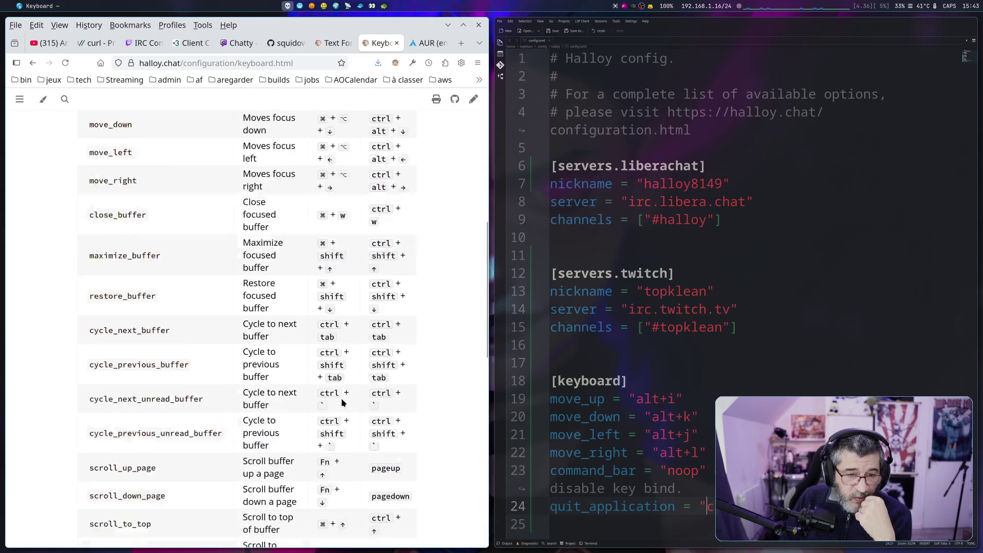
click(19, 98)
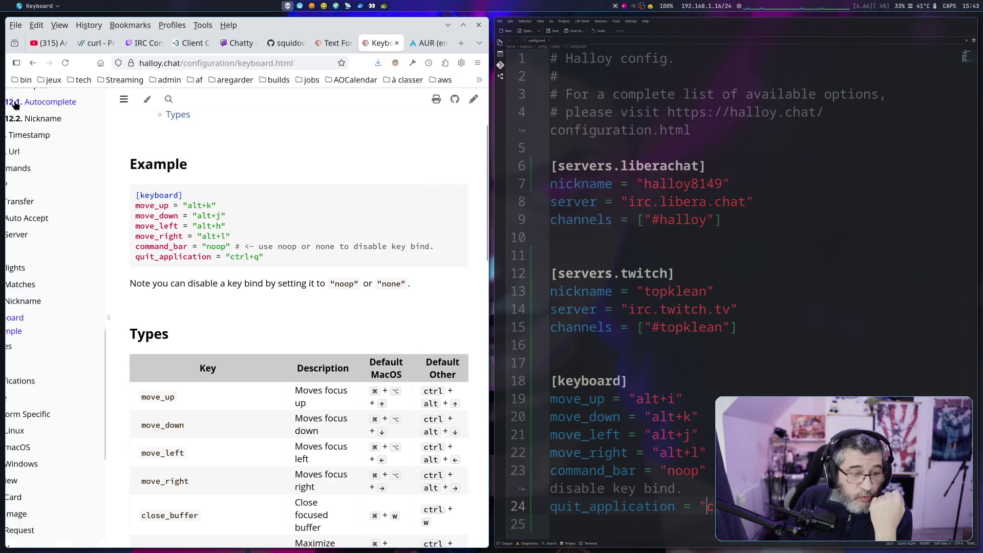
Search the docs for 'size' and copy the [font] size example from the Font page.
click(204, 99)
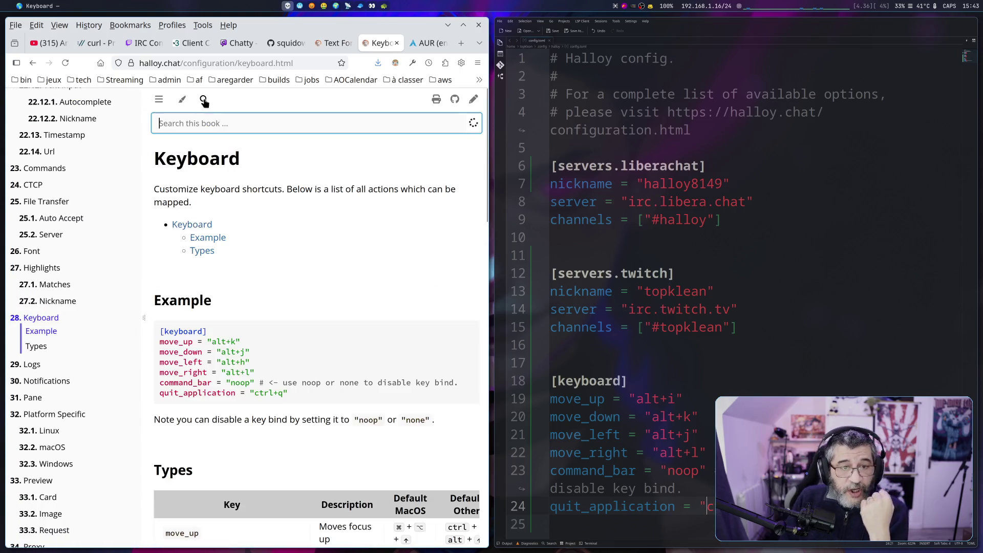
text(size)
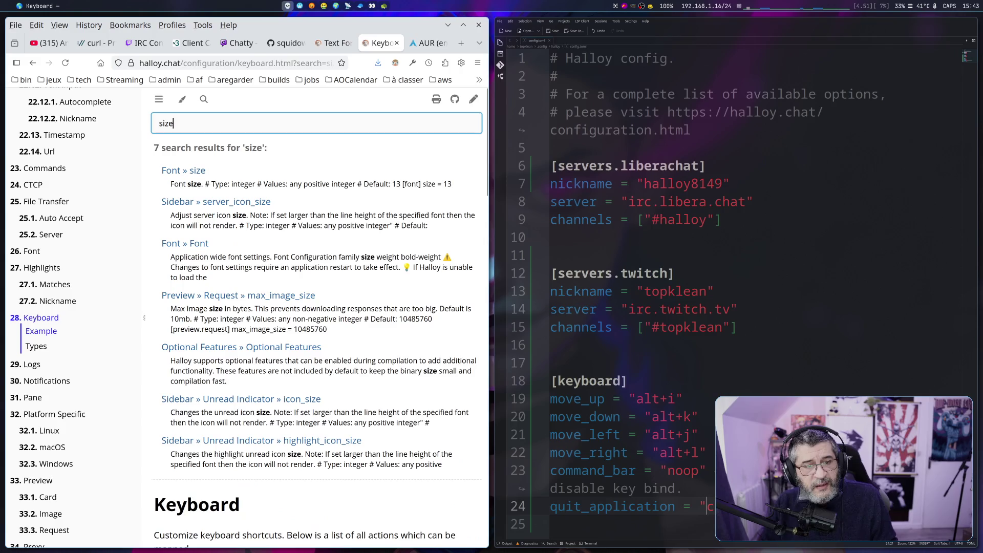
click(193, 171)
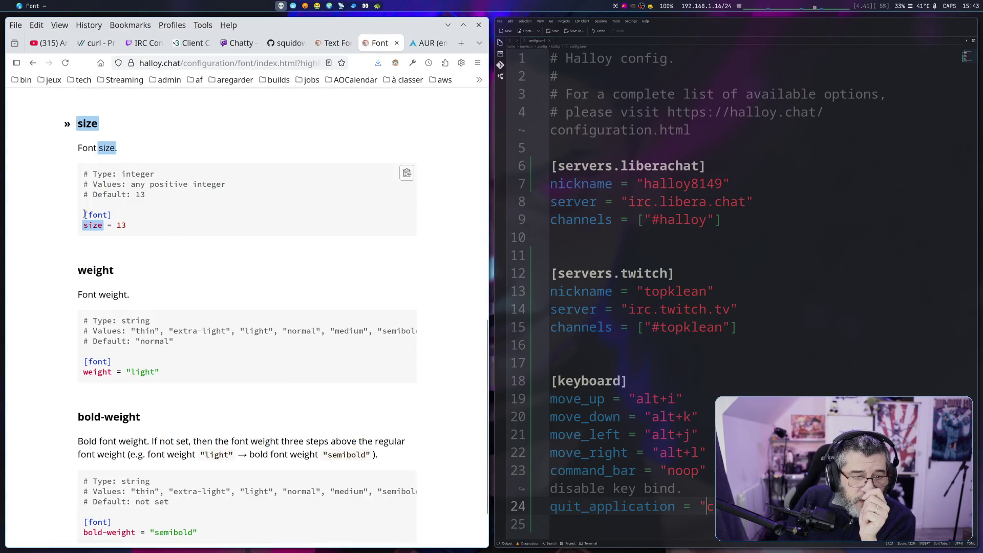
drag(84, 215, 130, 227)
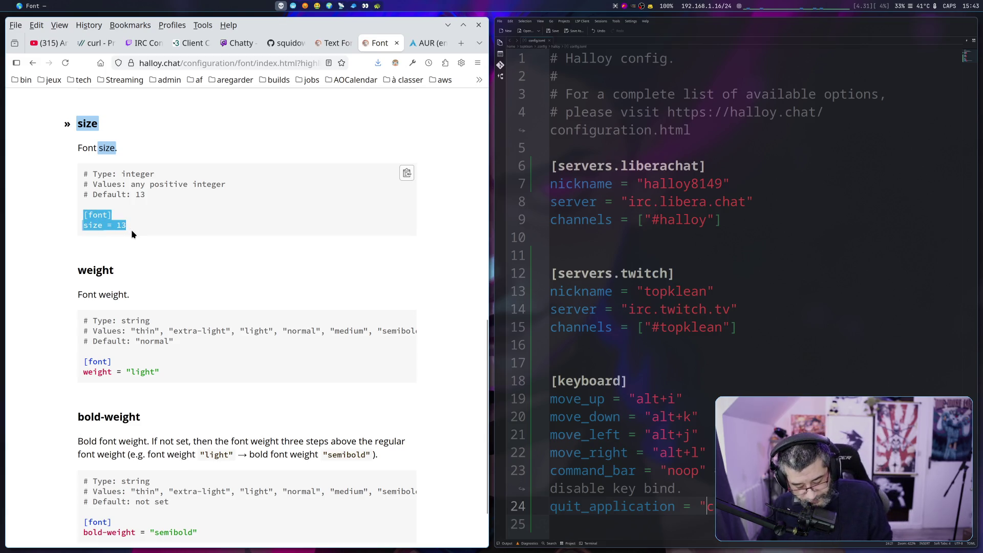
Paste the [font] block into config.toml, change size from 13 to 26, and save.
key(alt+Tab)
key(Return)
key(Return)
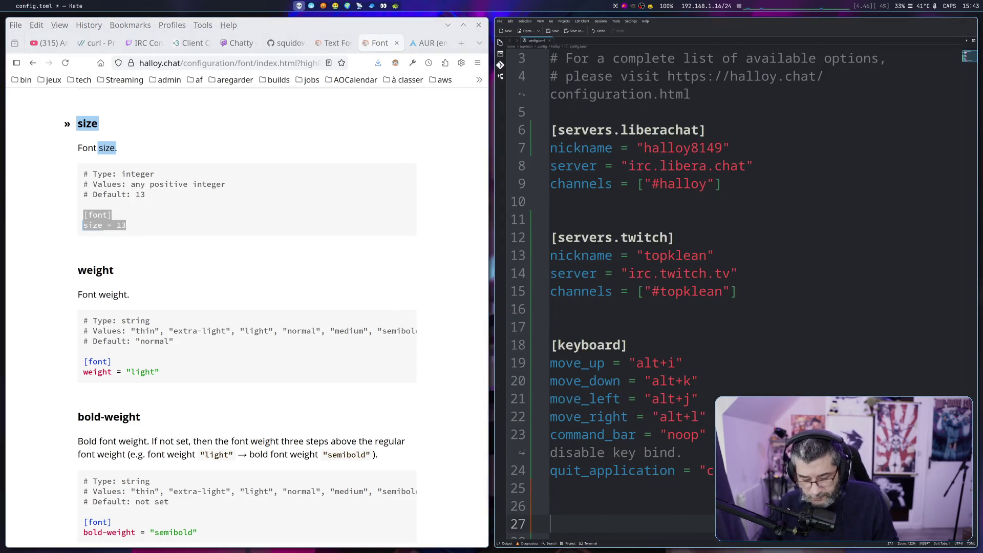
key(ctrl+v)
key(BackSpace)
key(BackSpace)
text(26)
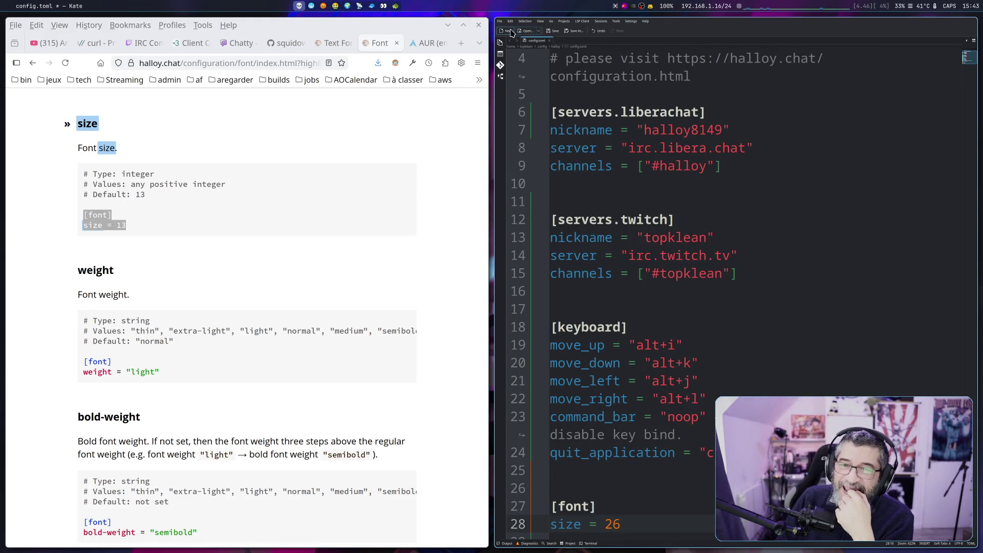
click(551, 33)
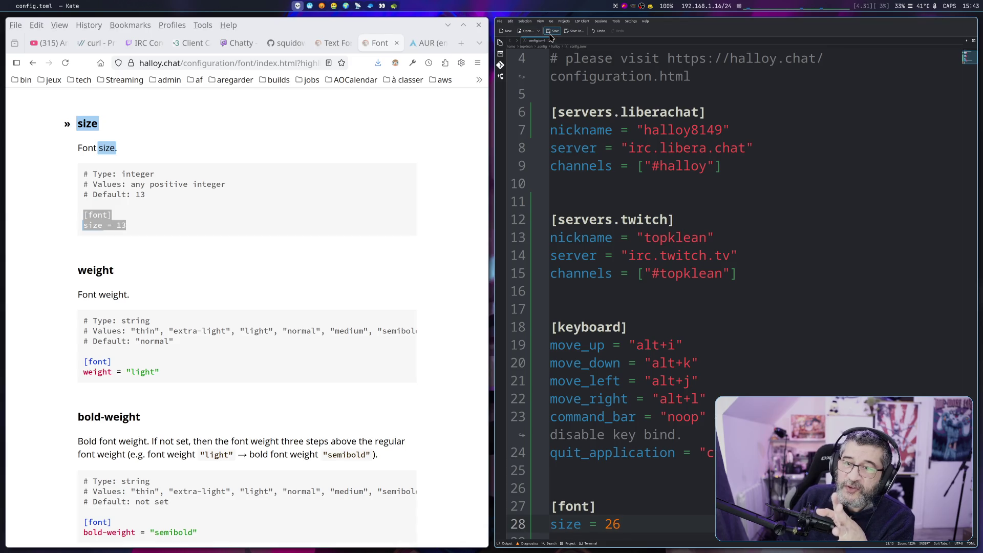
Deselect the docs example and cycle workspaces to the terminal.
click(382, 187)
key(super+Left)
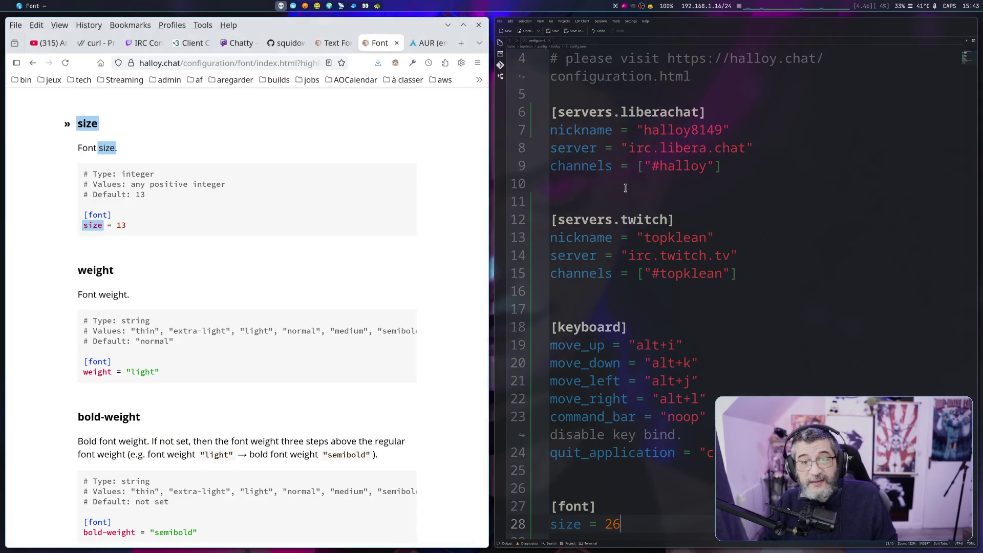
key(super+Right)
key(super+Right)
key(super+Right)
key(super+Page_Down)
key(super+Page_Down)
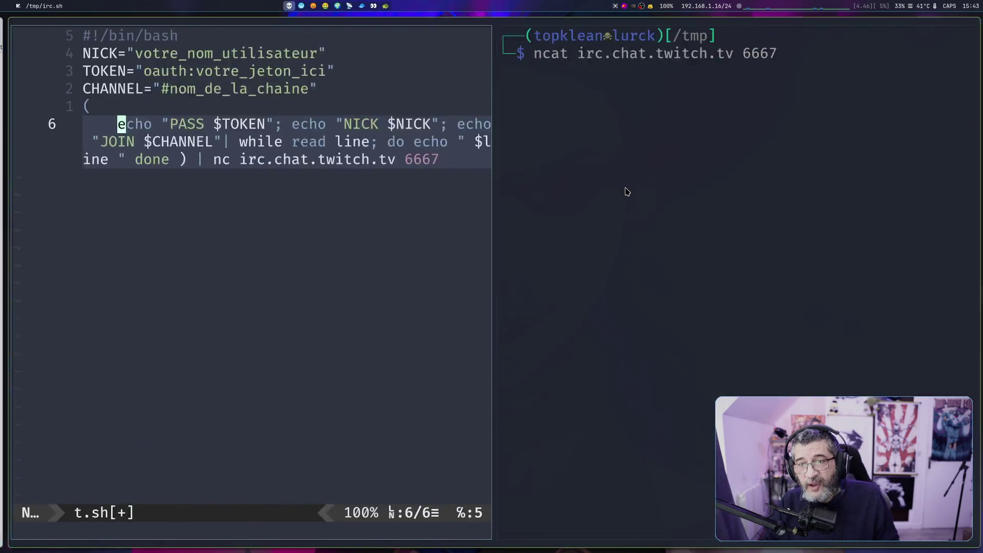
key(super+Page_Up)
key(super+Page_Up)
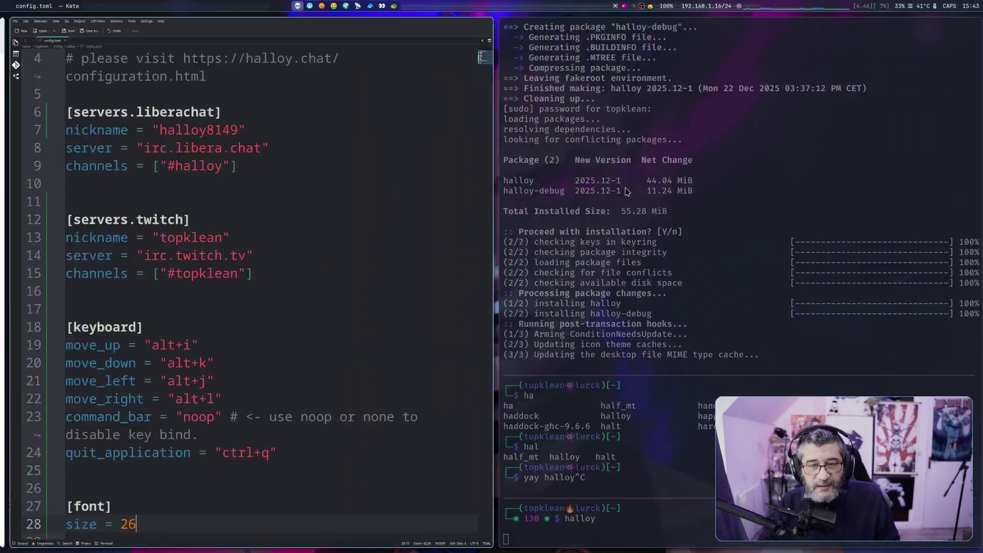
key(super+Left)
key(super+Left)
key(super+Right)
key(super+Right)
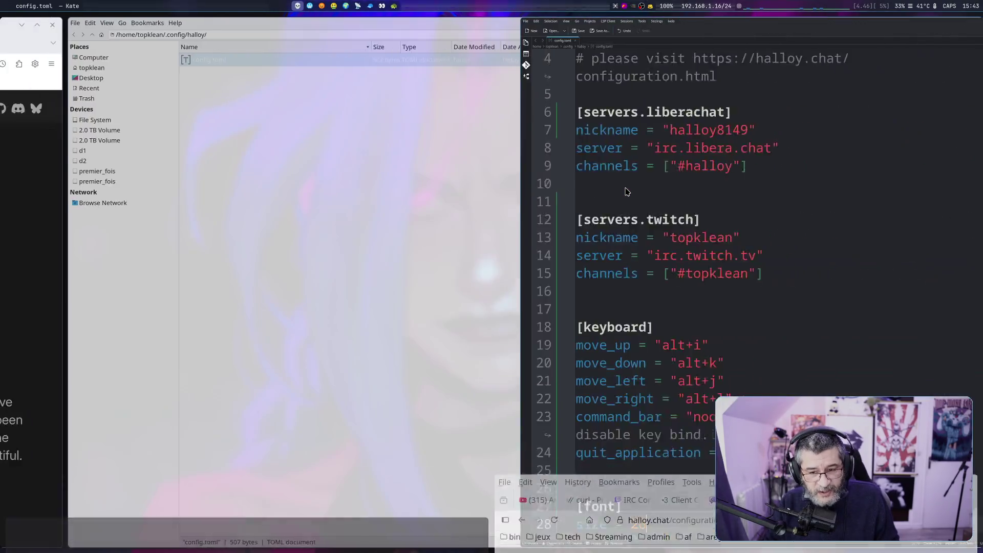
key(super+d)
text(hall)
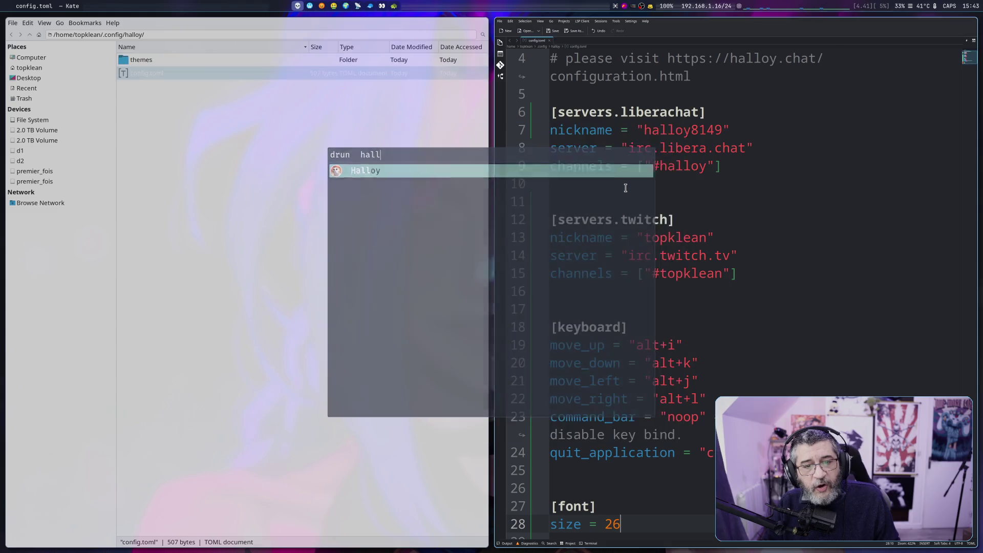
key(Return)
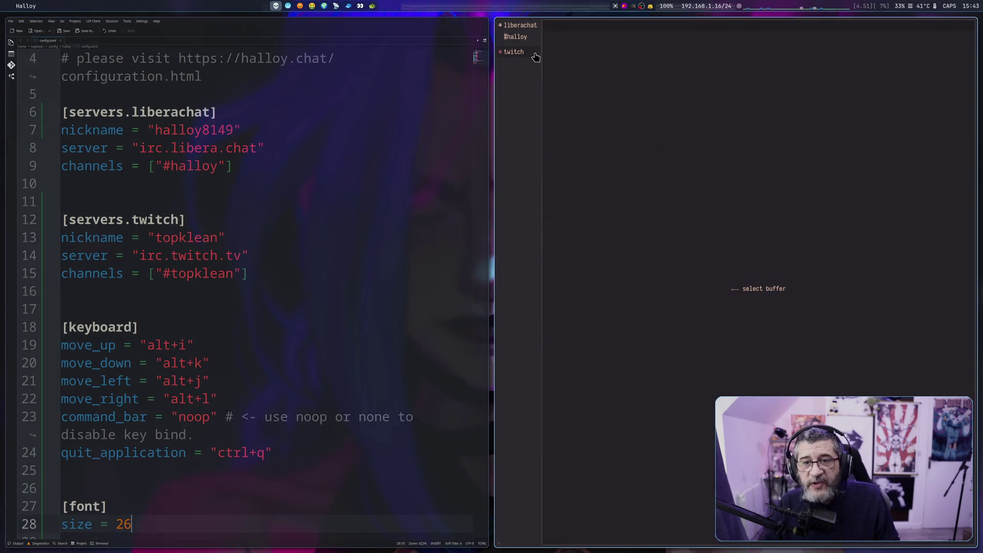
Open the twitch server buffer and select its TLS certificate error message.
click(515, 52)
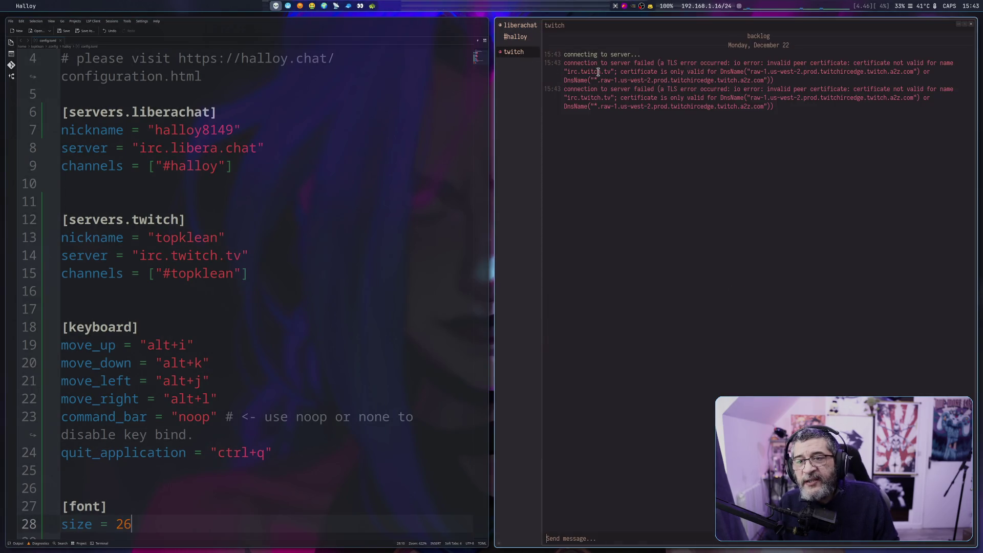
drag(576, 63, 719, 73)
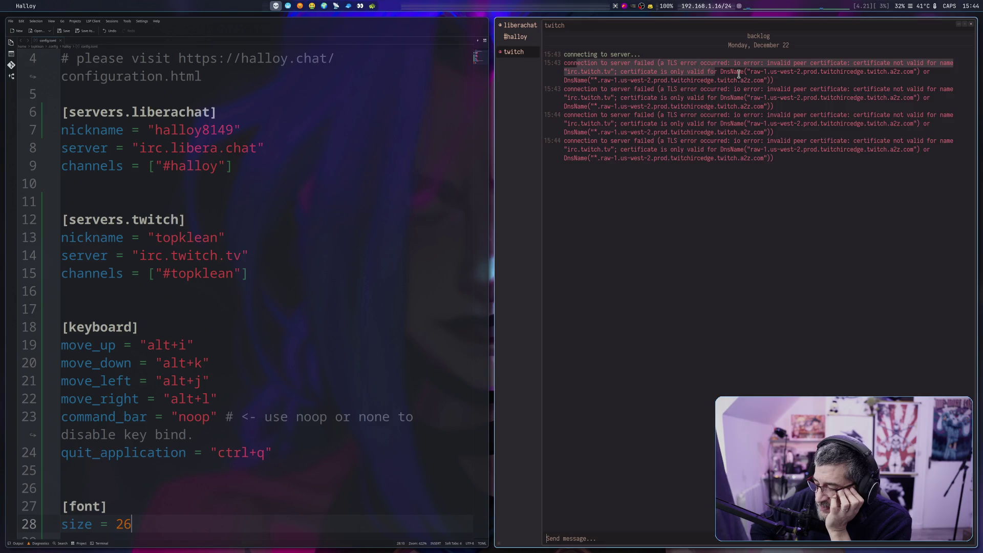
click(376, 184)
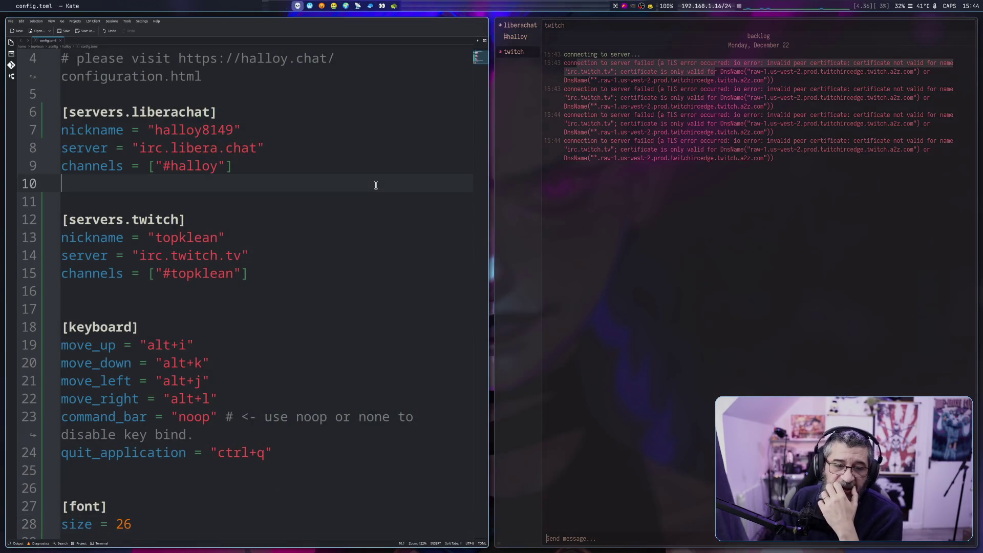
Open #halloy in a split, focus the twitch message input, then quit Halloy with ctrl+q.
click(515, 37)
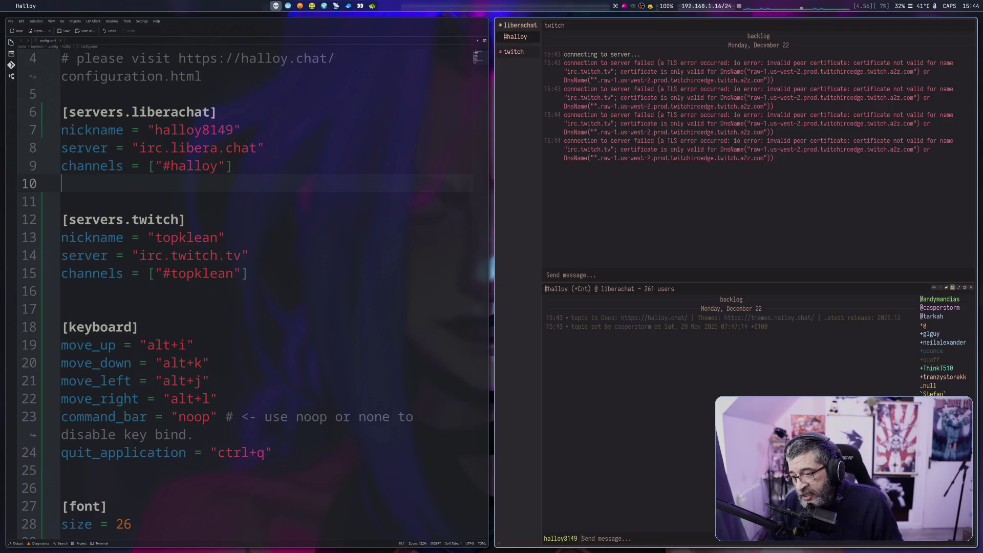
click(739, 238)
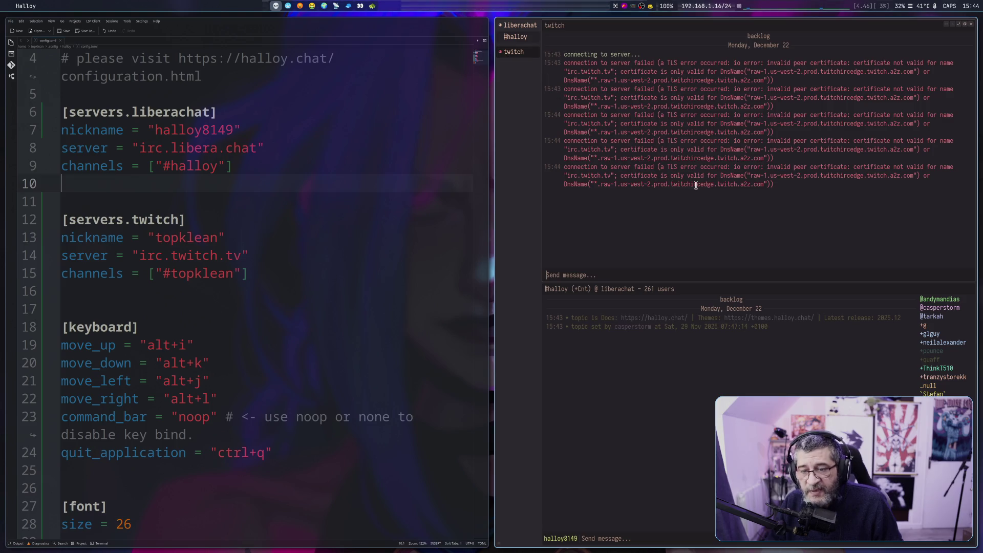
key(ctrl+q)
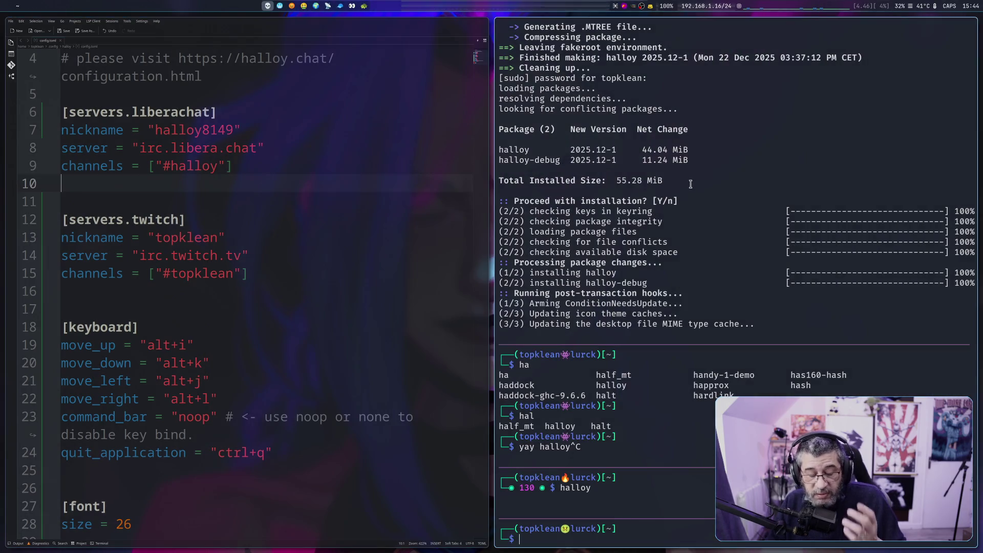
Cycle past Thunar's config folder and network view to the workspace with the Twitch script and ncat terminal.
key(super+Left)
key(super+Left)
key(super+Left)
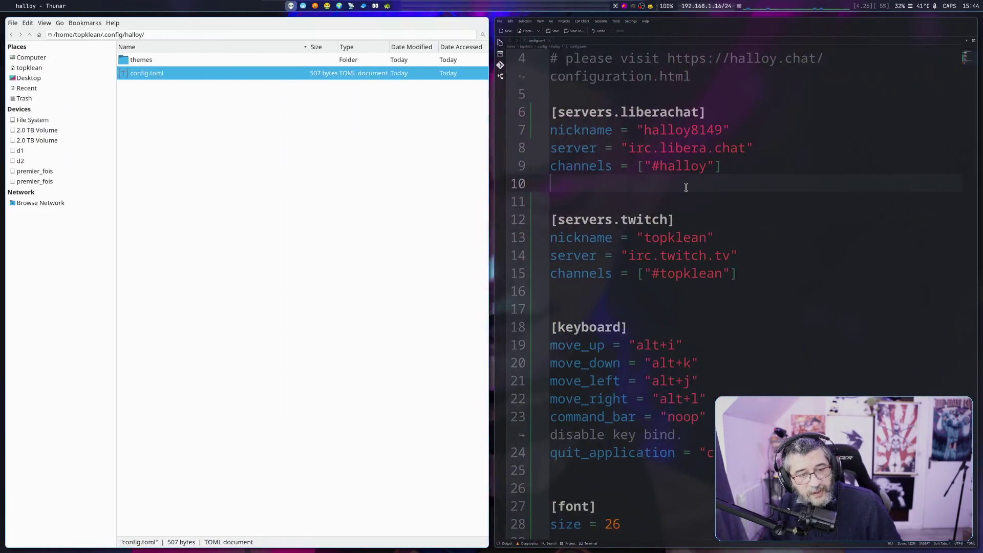
key(super+Left)
key(super+Right)
key(super+Right)
key(super+Right)
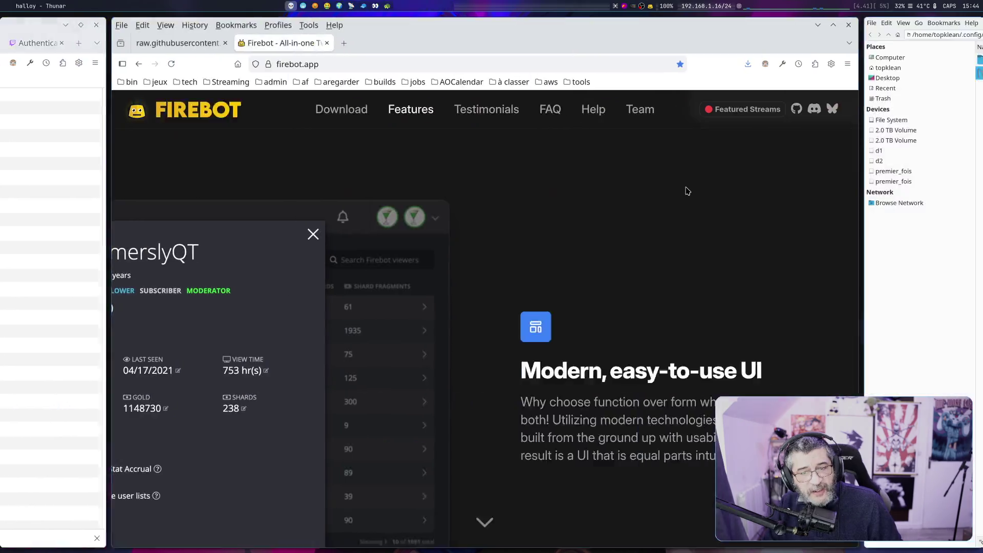
key(super+Left)
key(super+Left)
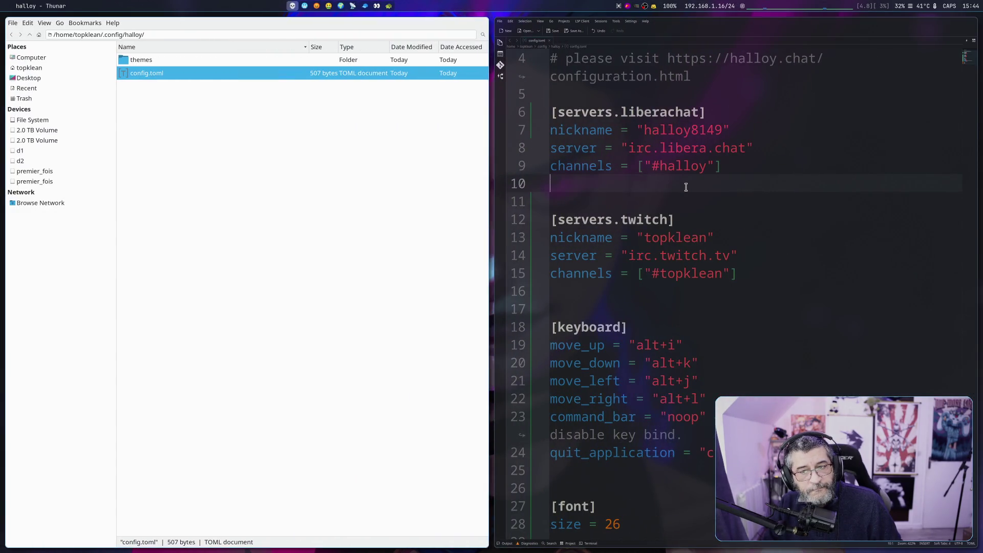
key(super+Right)
key(super+Right)
key(super+Right)
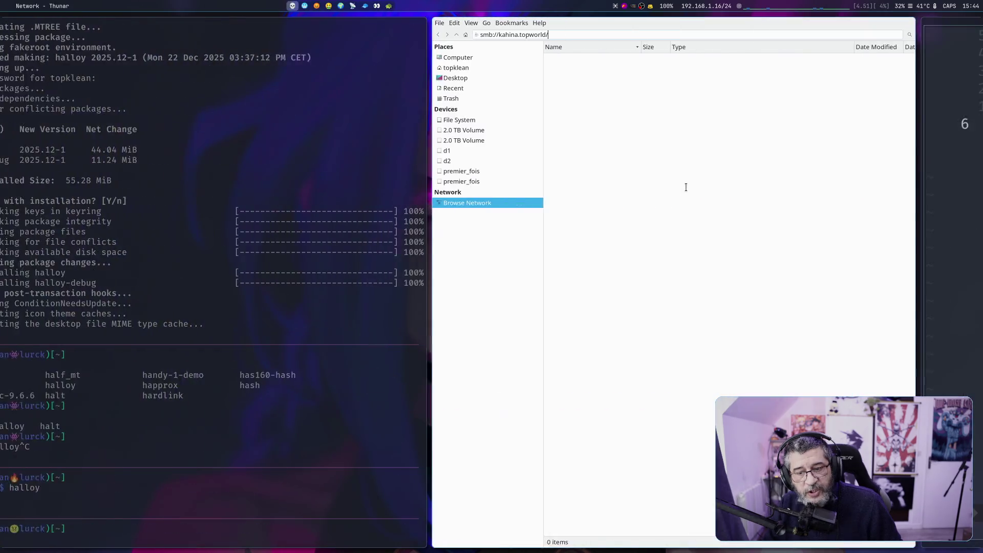
key(super+Down)
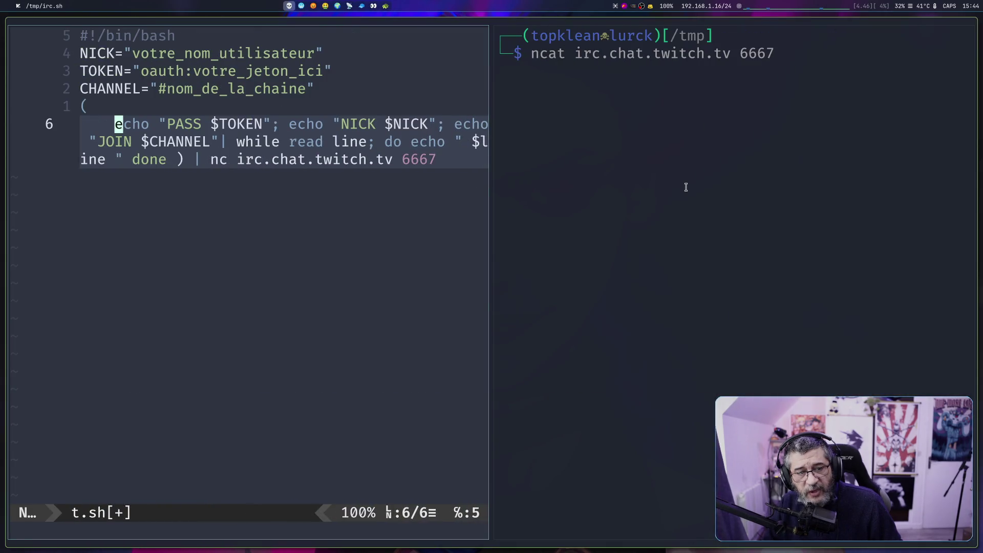
Quit with :q to reveal the 336-line irc.sh script and scroll down to line 42.
text(:q)
key(Return)
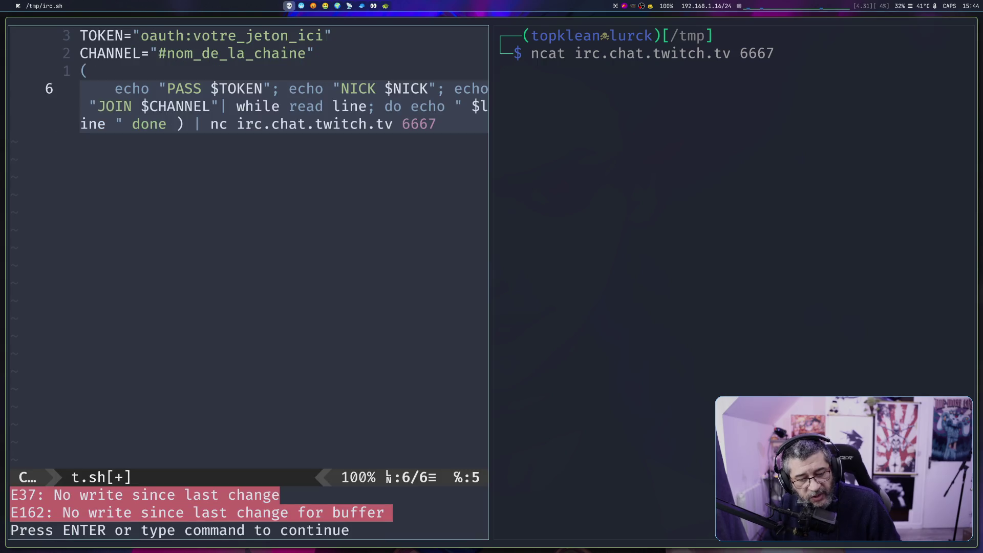
key(Tab)
key(j)
key(j)
key(j)
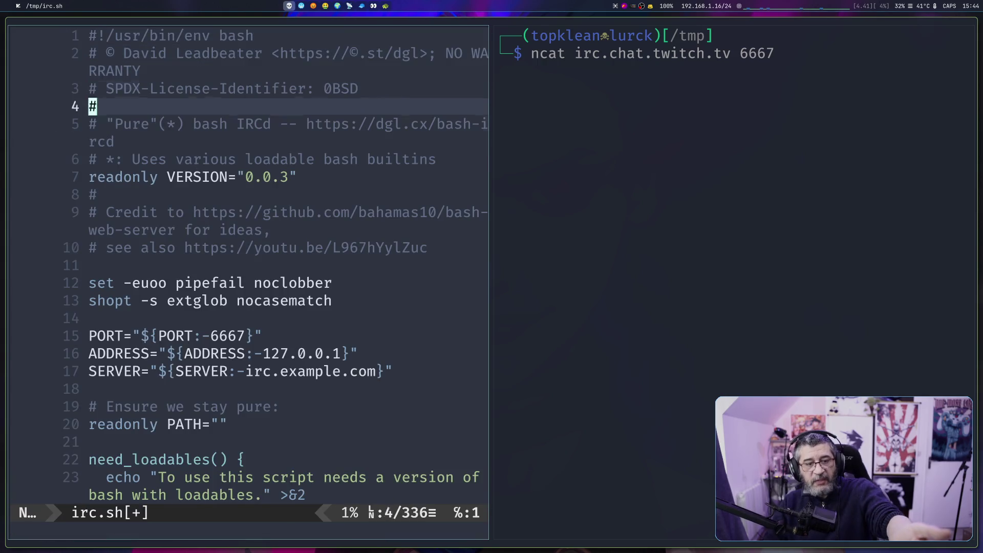
key(j)
key(j)
key(j)
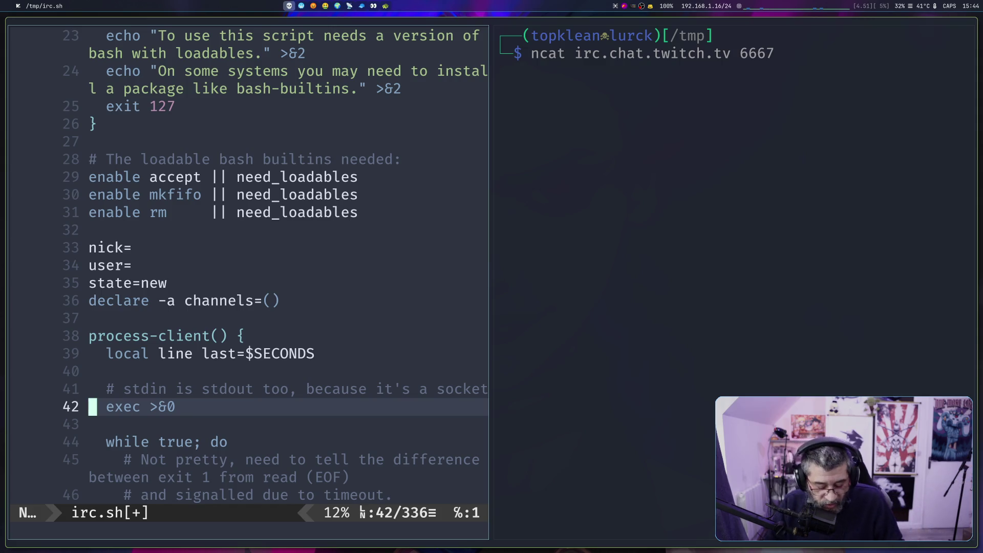
Stop the ncat connection to irc.chat.twitch.tv and close its terminal pane.
key(super+l)
key(ctrl+c)
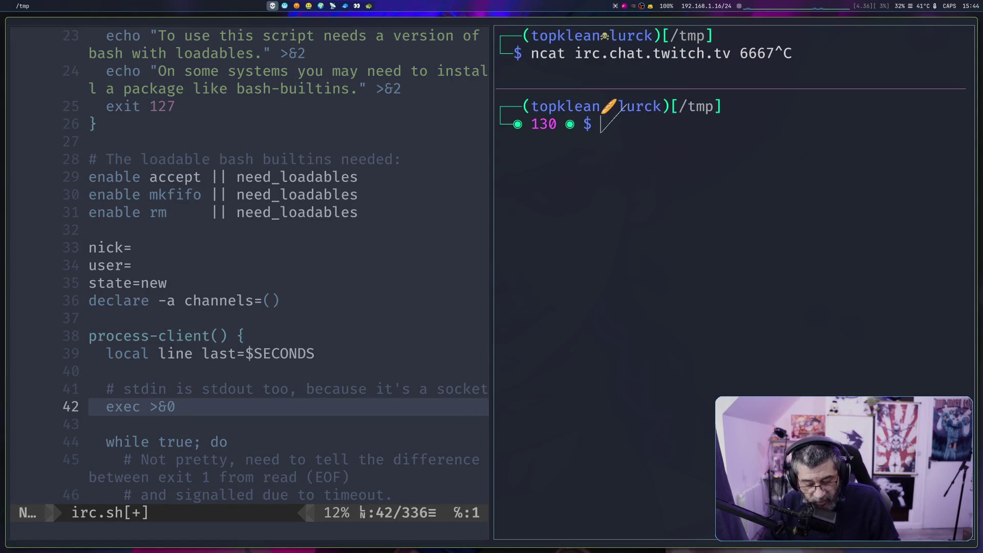
key(ctrl+d)
key(super+h)
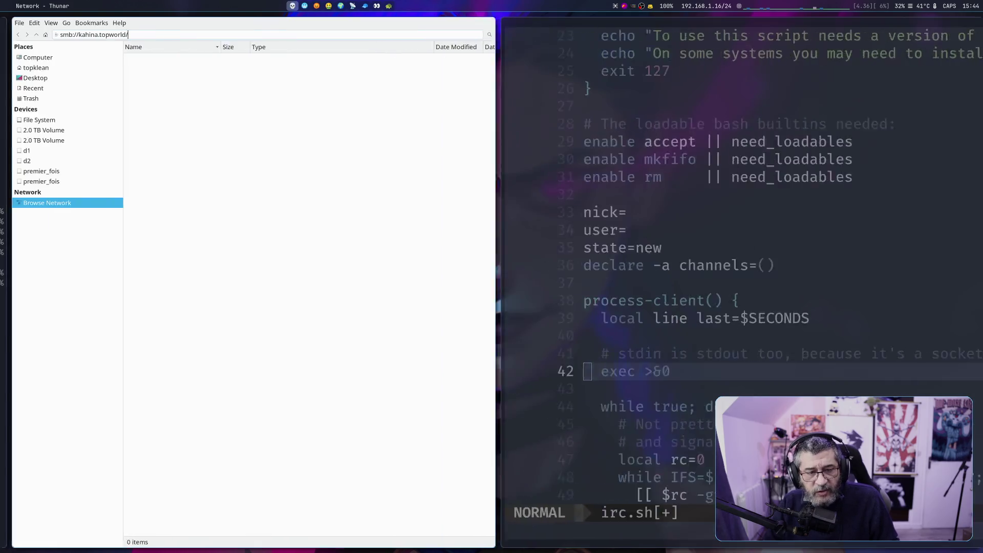
Cycle between the Halloy config.toml in Kate and the firebot.app page in Firefox.
key(super+j)
key(super+j)
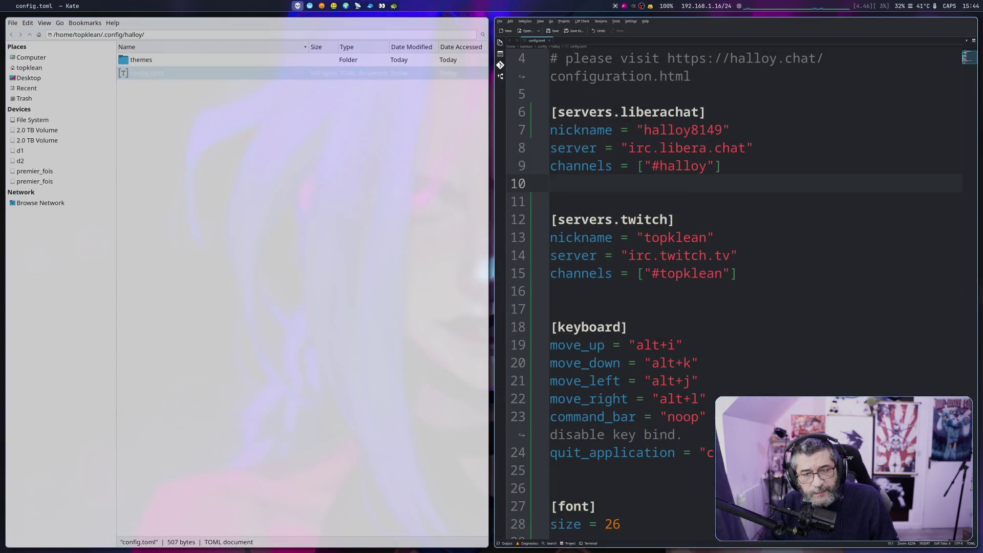
key(super+j)
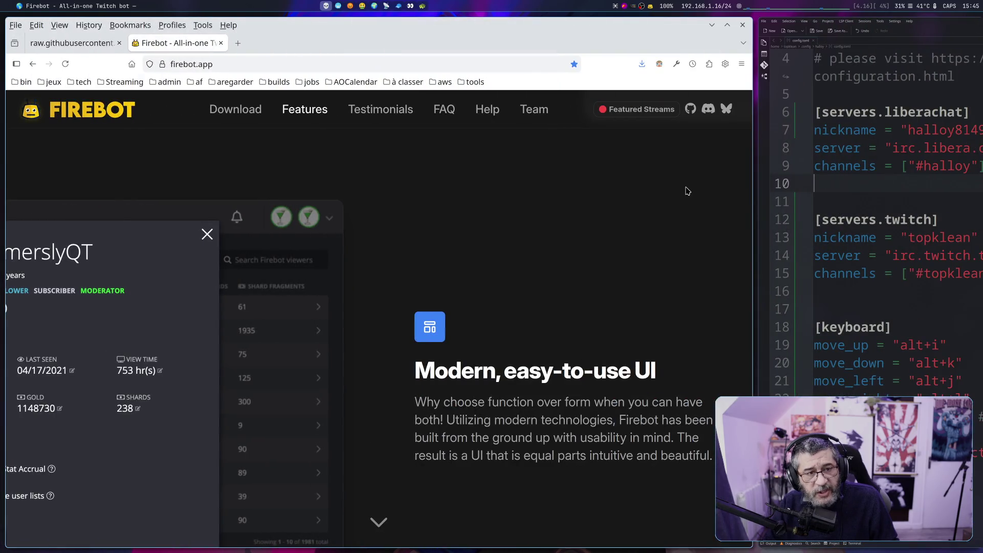
key(super+j)
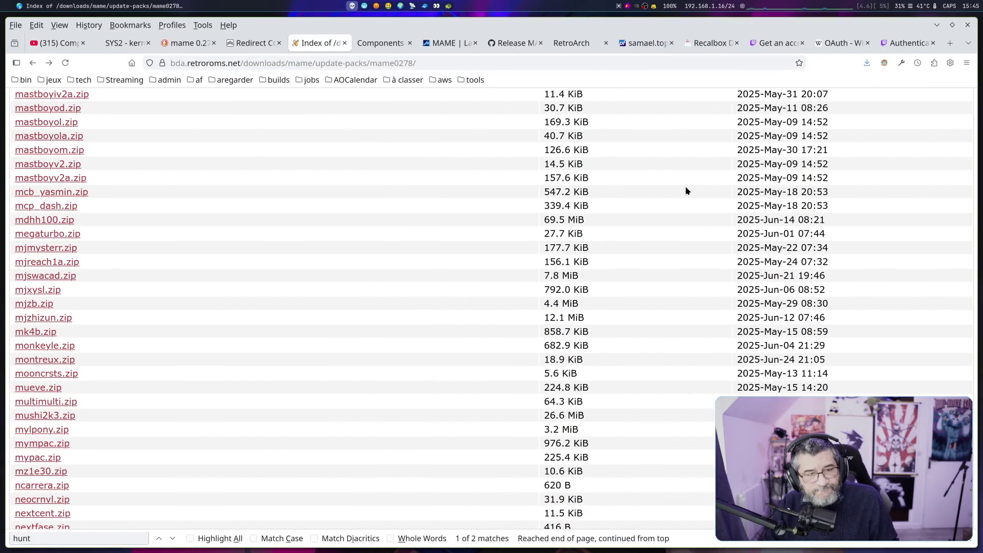
key(super+k)
key(super+k)
key(super+k)
key(super+k)
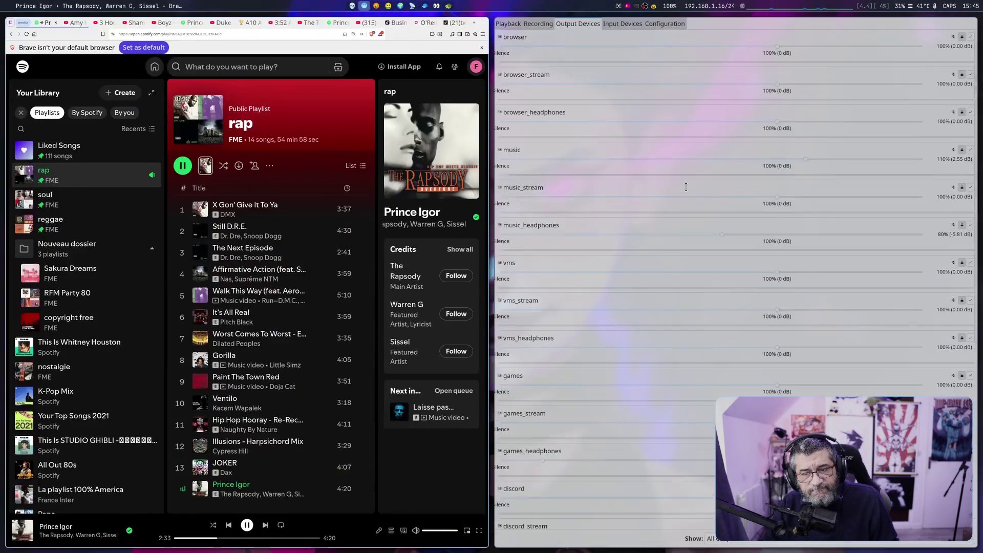
key(super+j)
key(super+j)
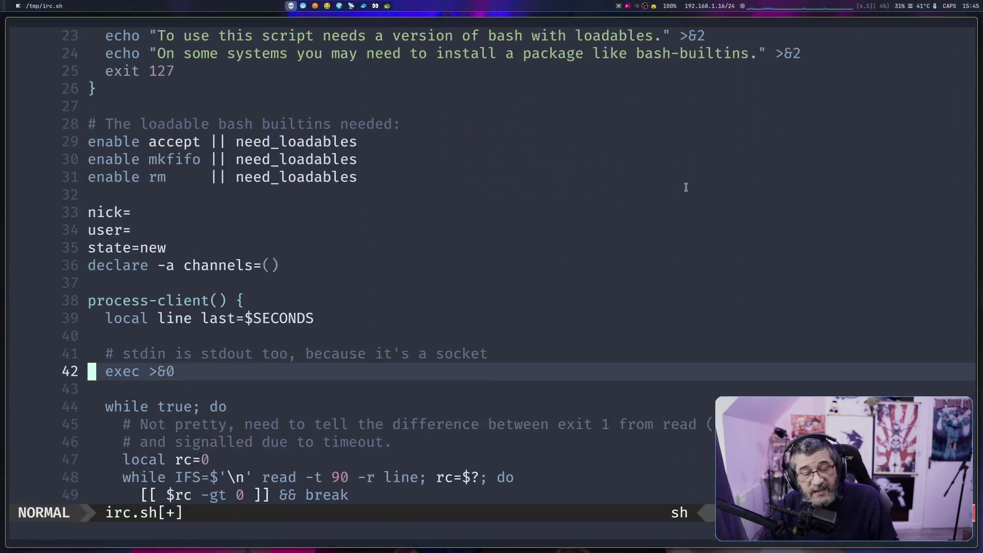
key(super+j)
key(super+j)
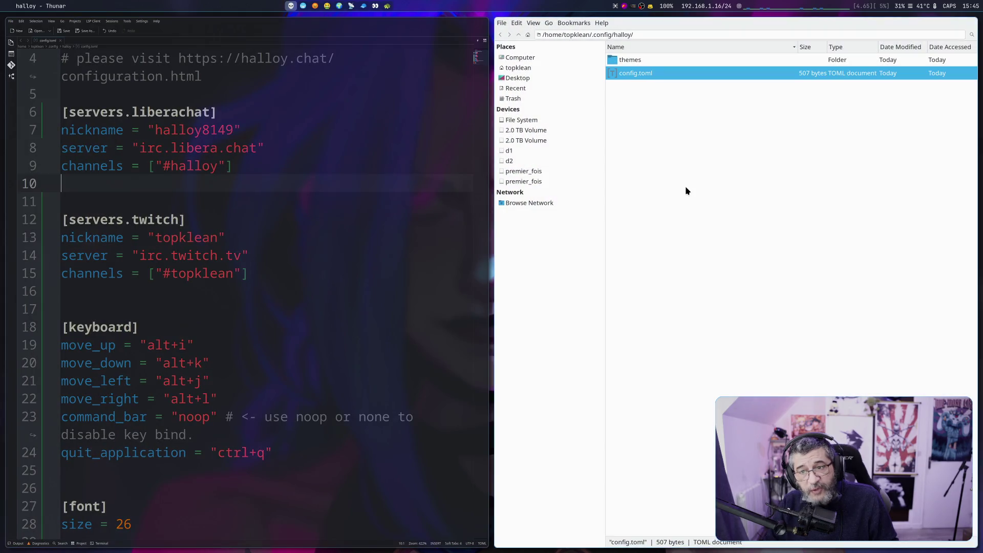
key(super+j)
key(super+j)
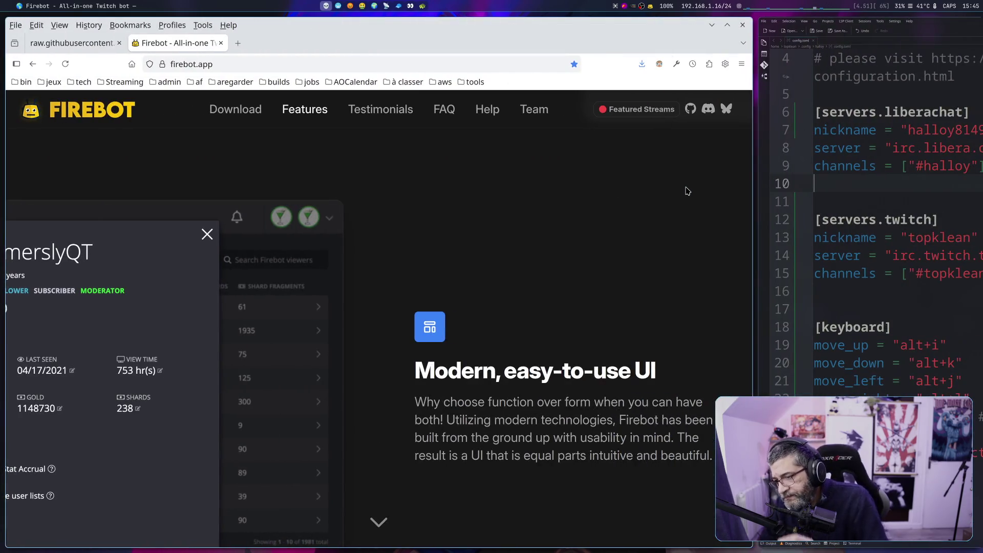
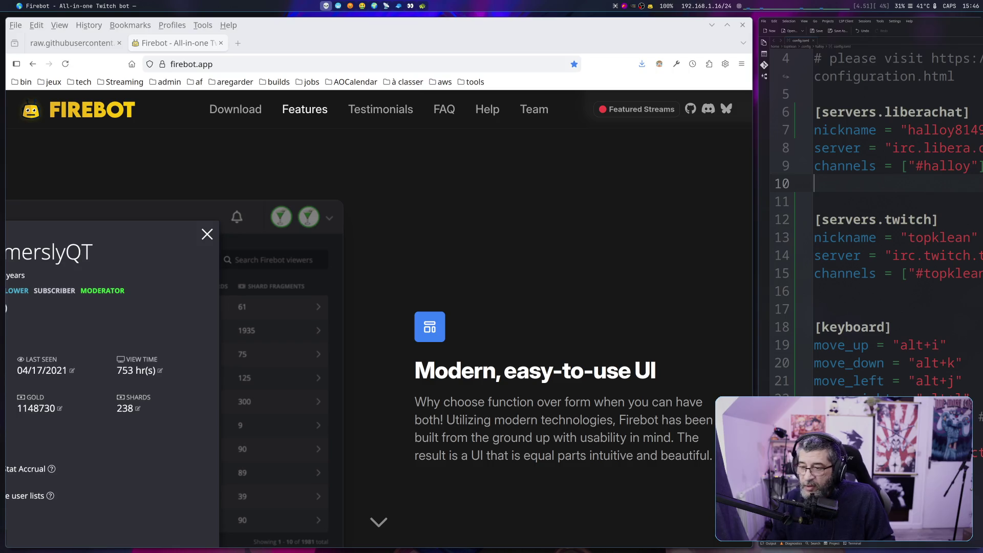
Change line 14 of config.toml to server = "irc.chat.twitch.tv" and save the file.
click(878, 329)
key(Up)
key(Up)
key(Up)
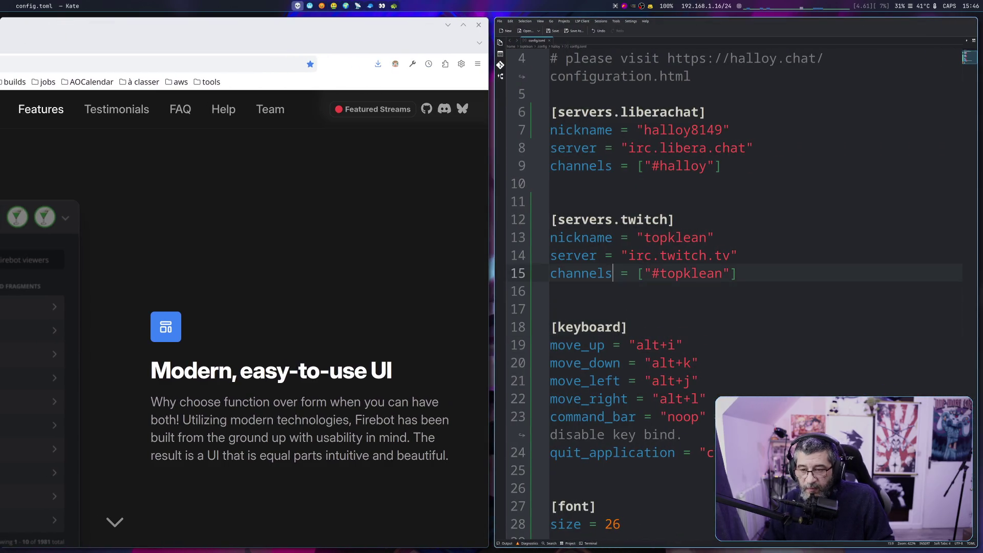
key(Up)
key(Right)
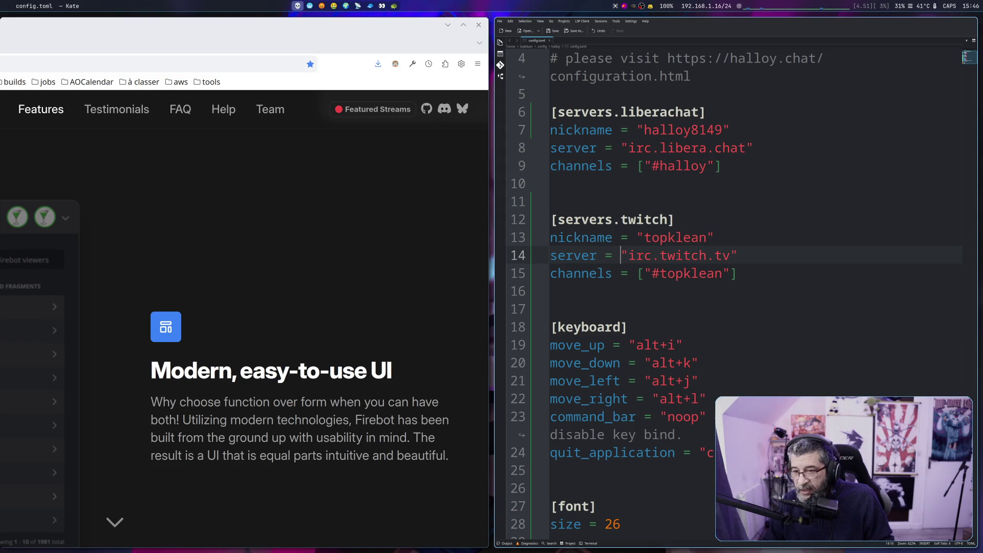
key(Right)
key(Right)
key(Right)
text(hc)
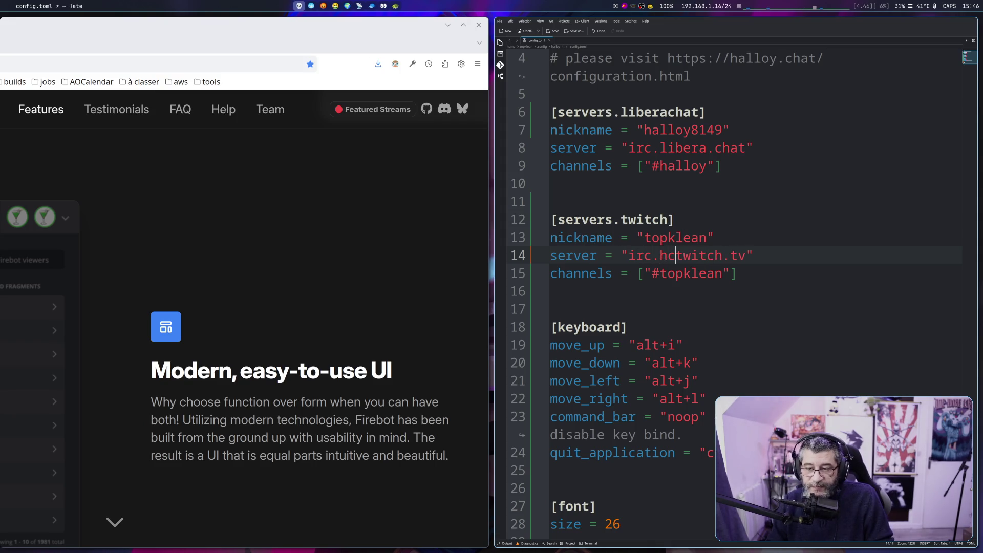
key(BackSpace)
key(BackSpace)
text(chat.)
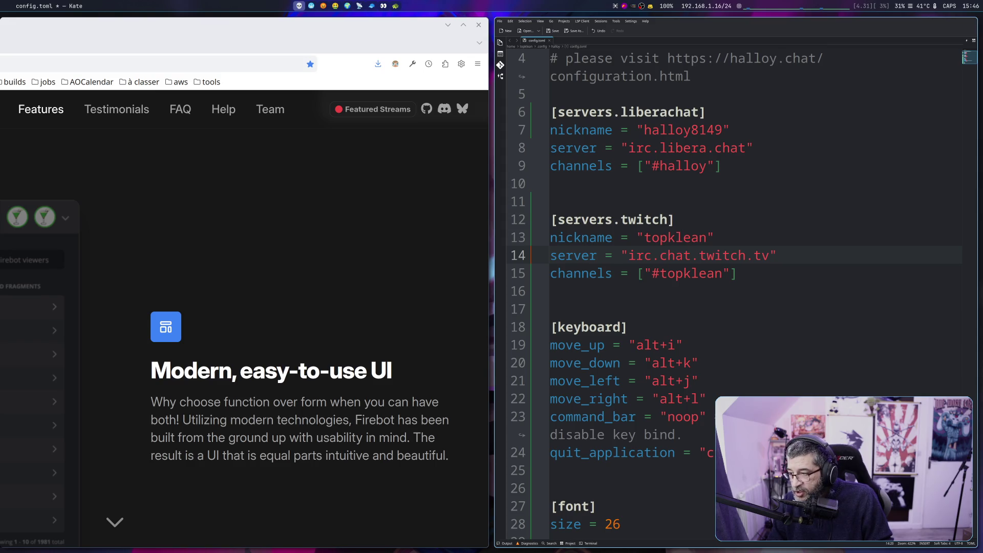
click(557, 33)
key(super+d)
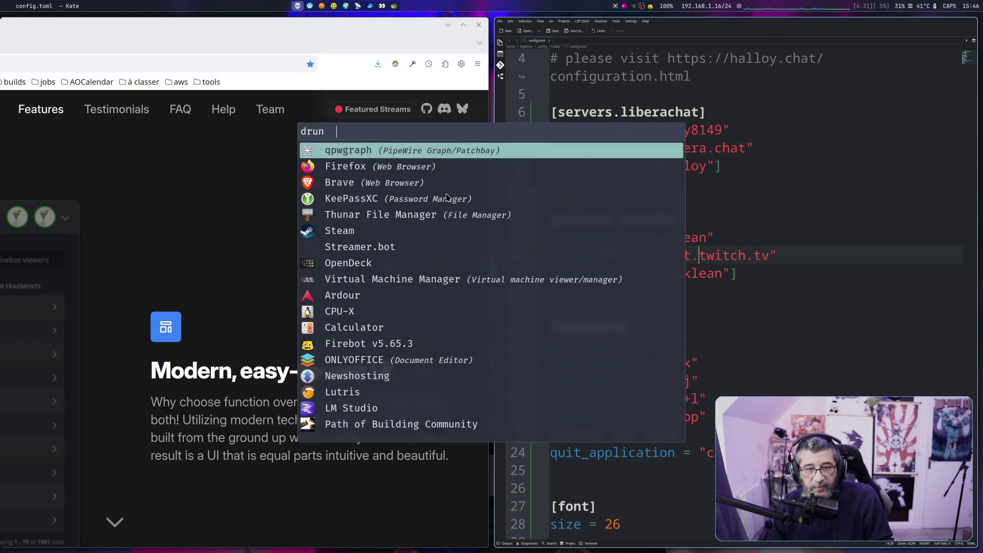
Launch Halloy by filtering the launcher for 'hall', then clear stray text from the message field.
text(hall)
key(Return)
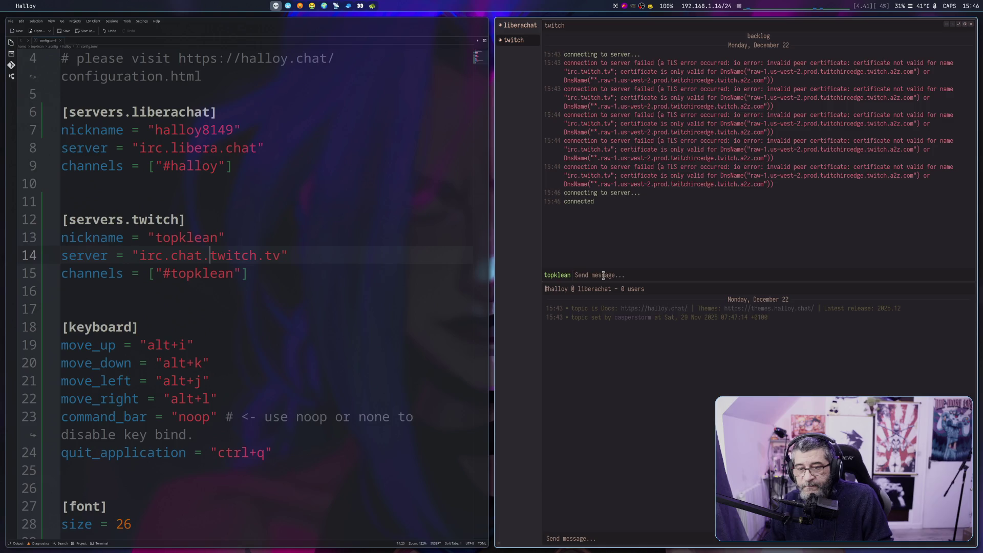
text(cou)
key(BackSpace)
key(BackSpace)
key(BackSpace)
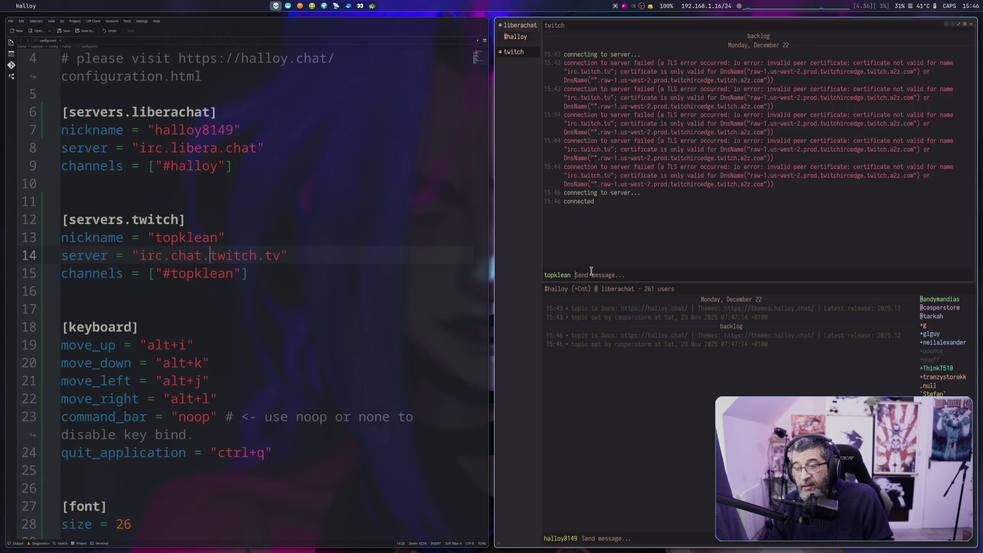
Send /join topklean in the Twitch buffer, then clear the leftover command text.
text(/join)
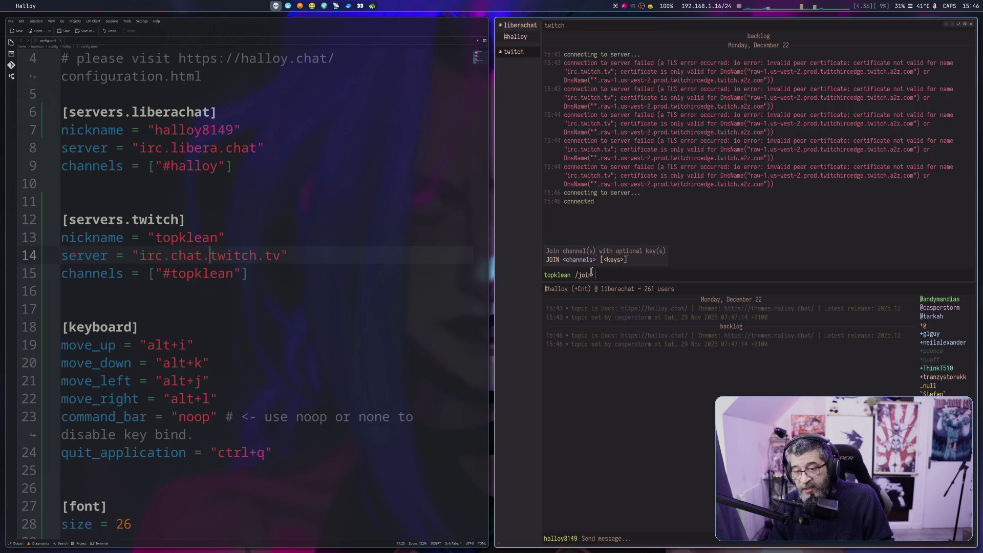
text( topklean)
key(Return)
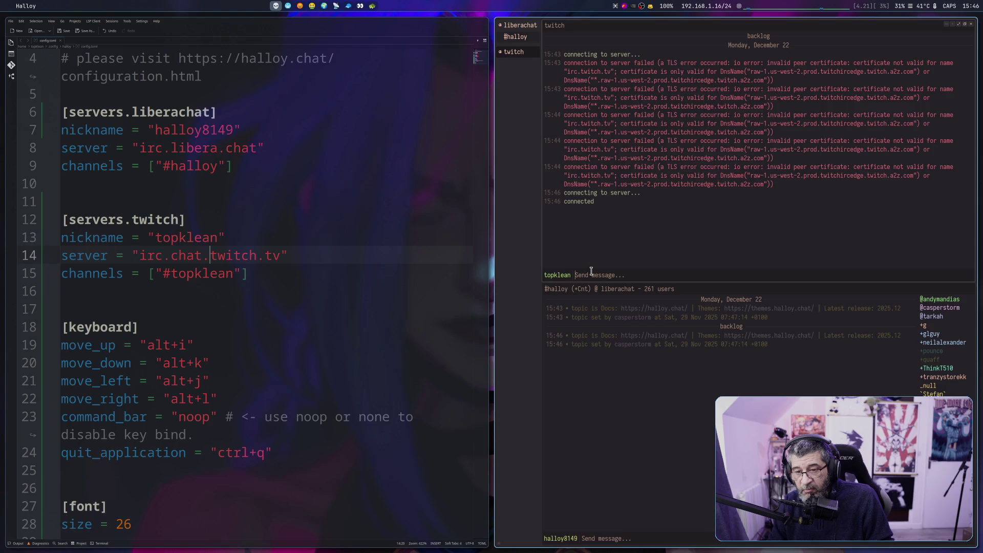
text(/join)
key(BackSpace)
key(BackSpace)
key(BackSpace)
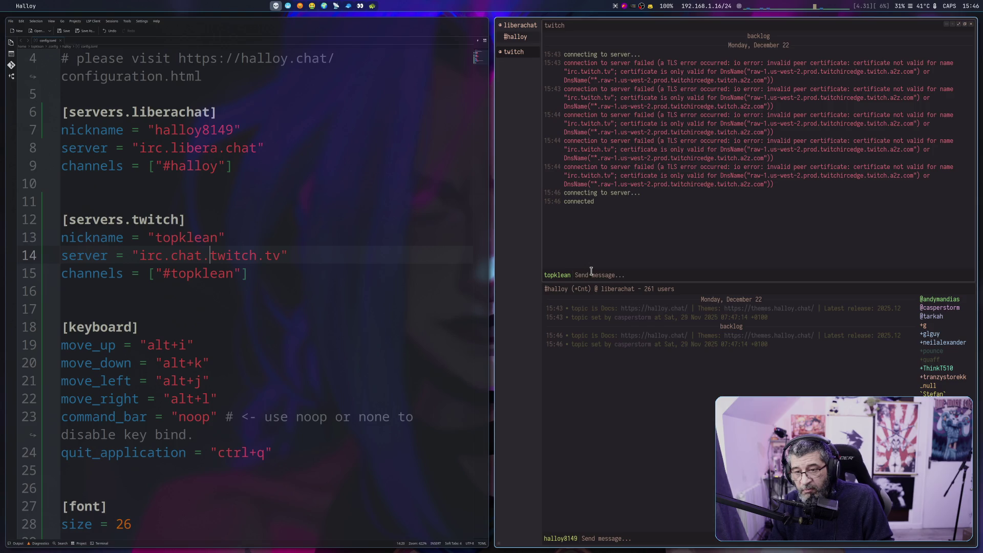
text(/j)
key(BackSpace)
text(se)
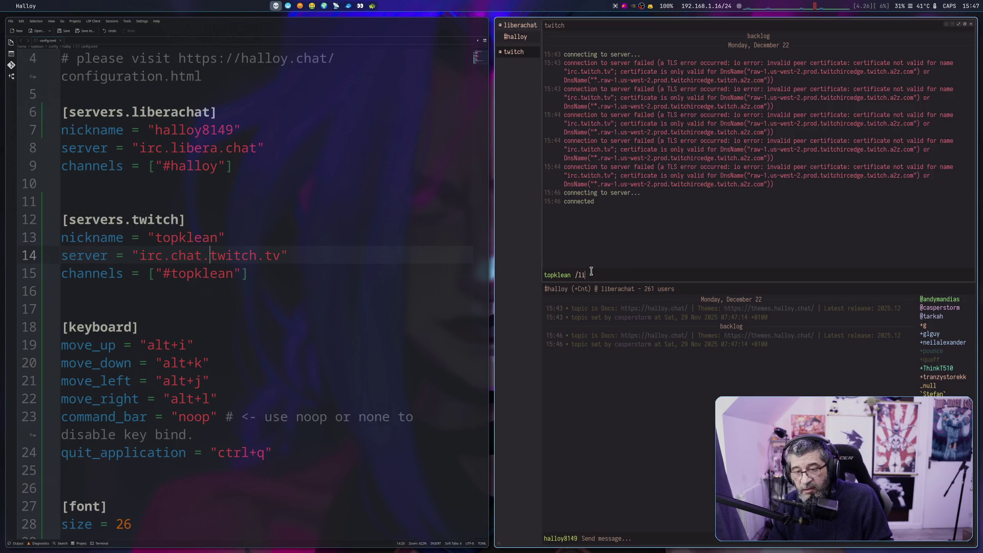
key(BackSpace)
key(BackSpace)
key(BackSpace)
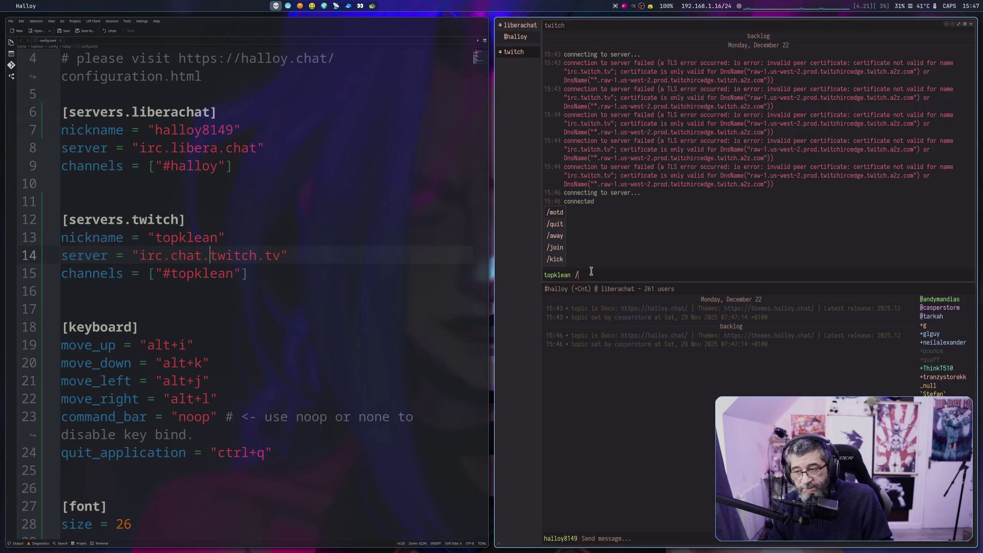
key(BackSpace)
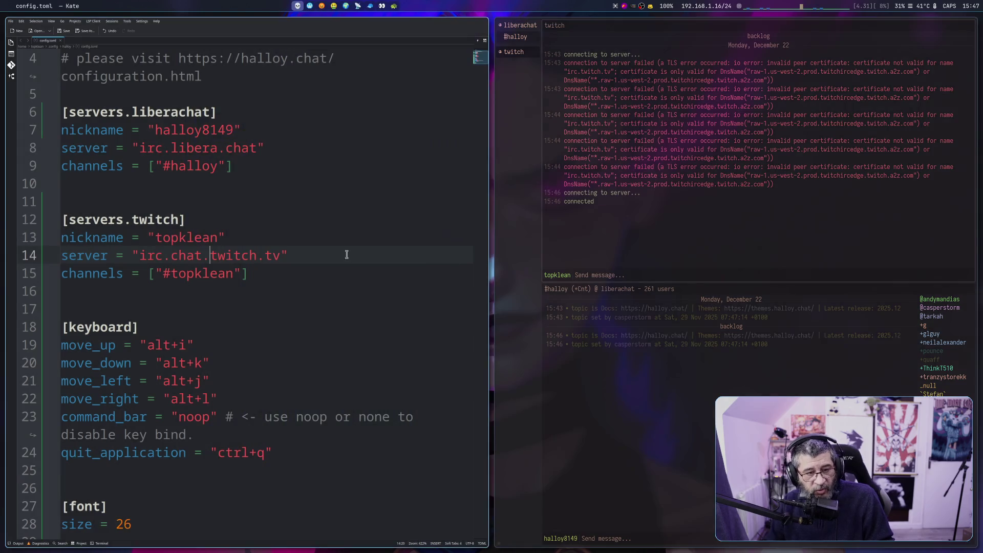
drag(166, 276, 226, 275)
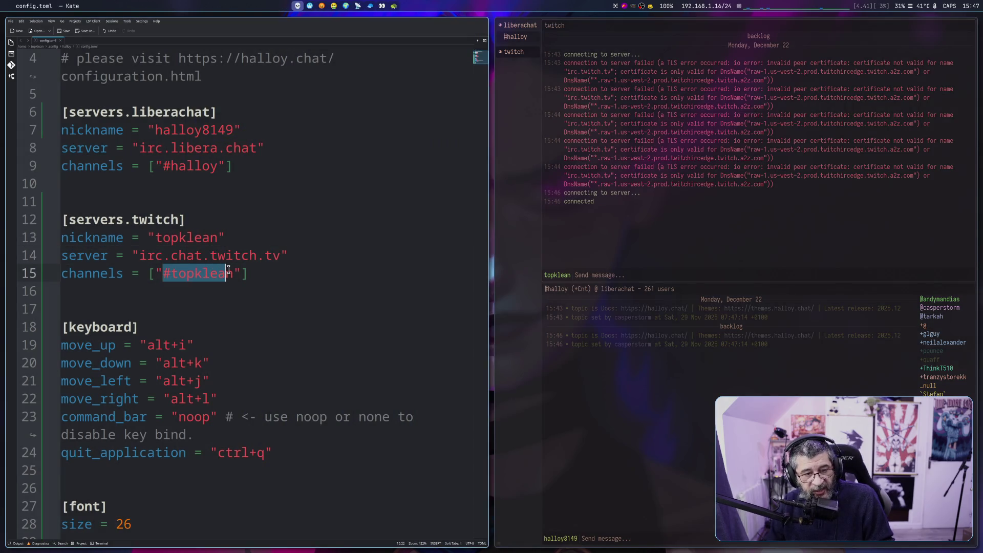
text(/jo)
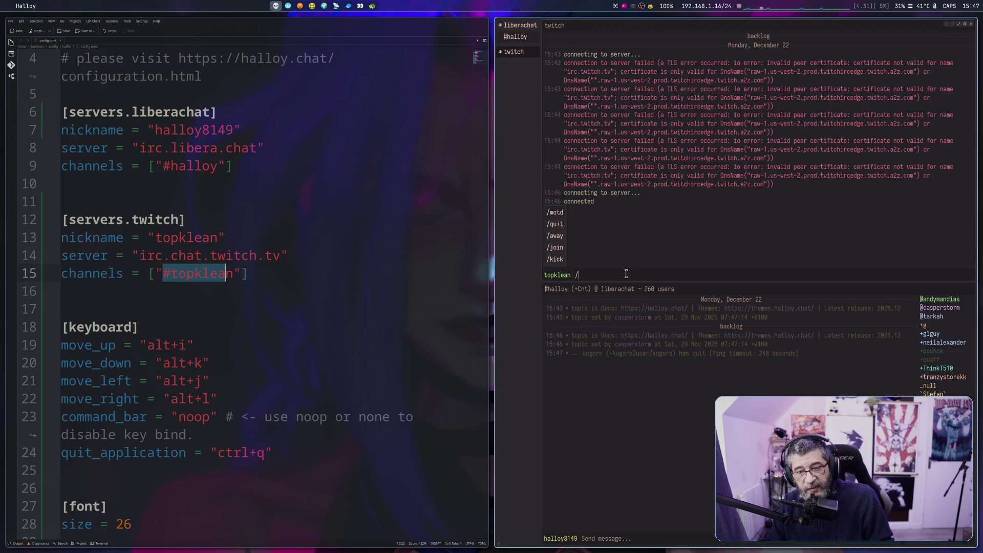
text(in)
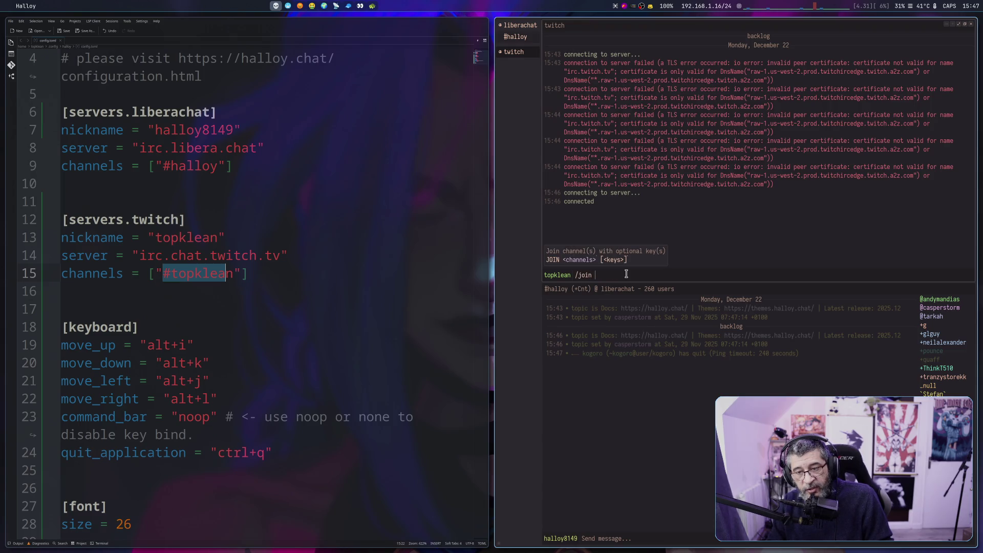
text(#)
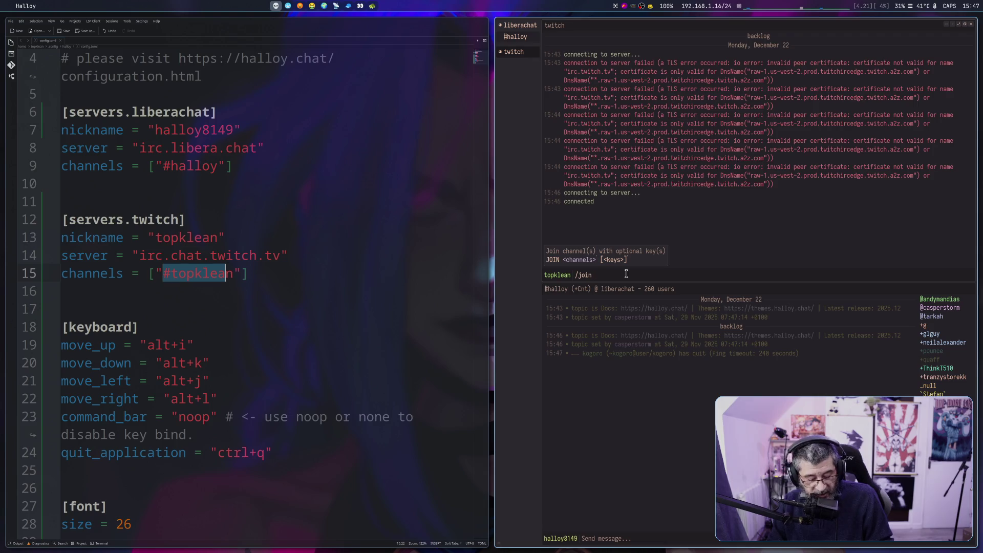
text(#tgopk)
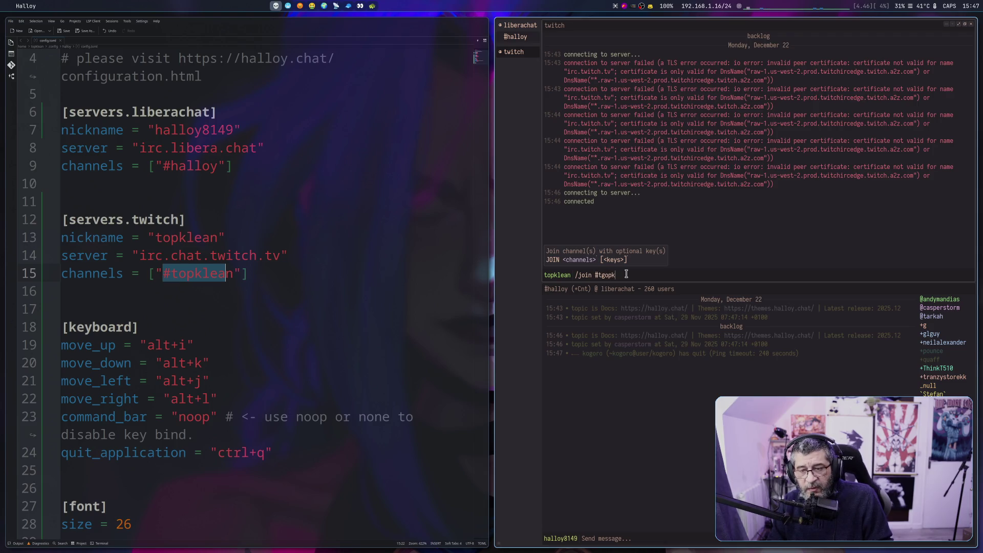
key(BackSpace)
key(BackSpace)
key(BackSpace)
text(opklean)
key(Return)
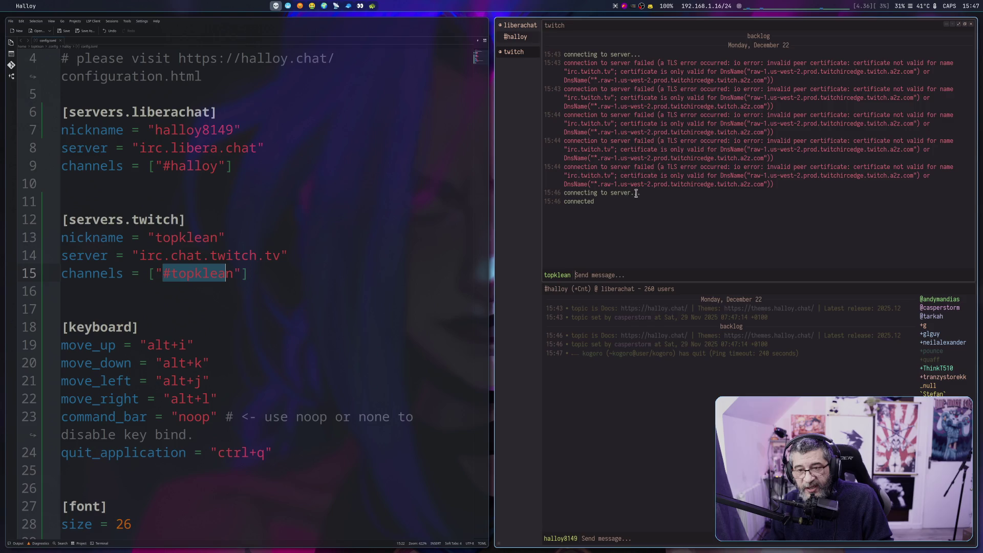
drag(581, 194, 642, 198)
click(571, 197)
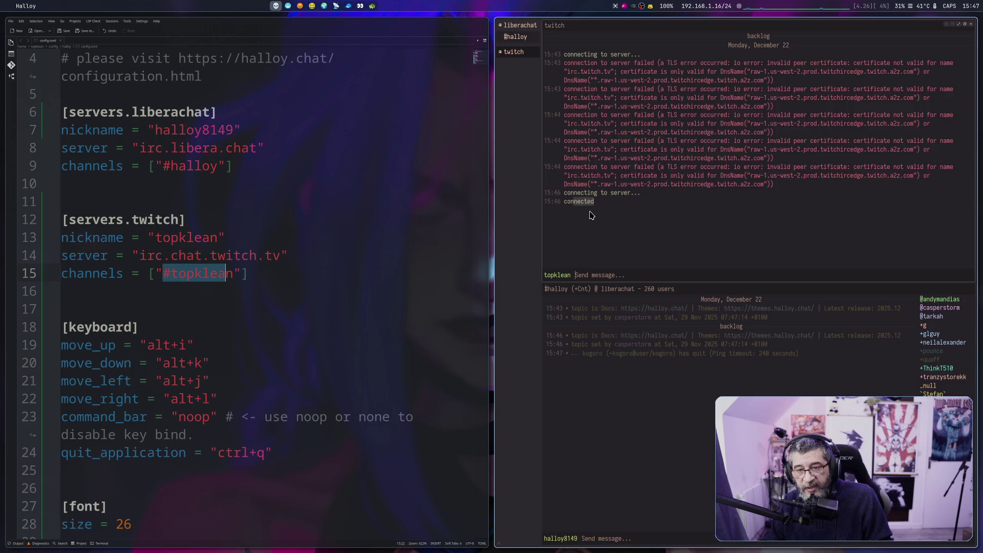
text(/)
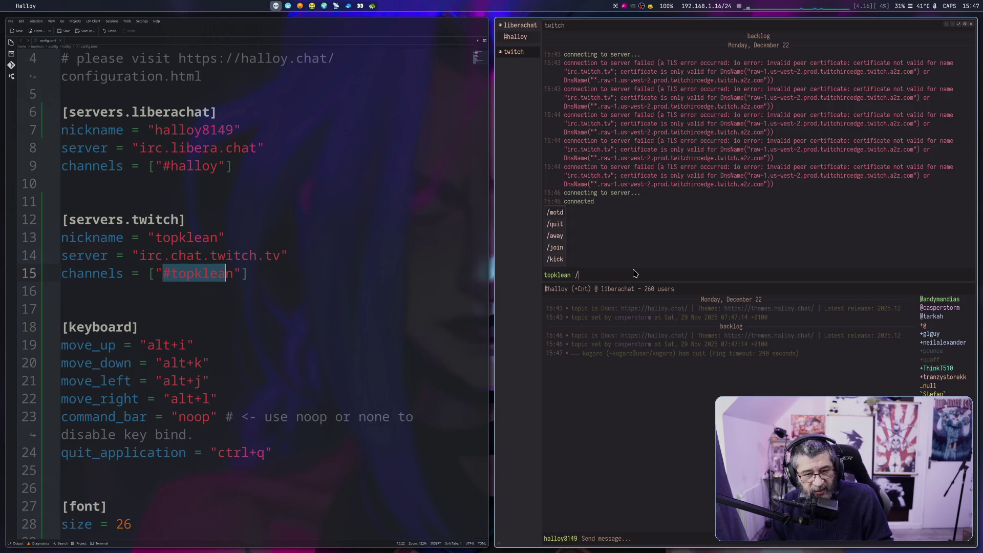
text(dec)
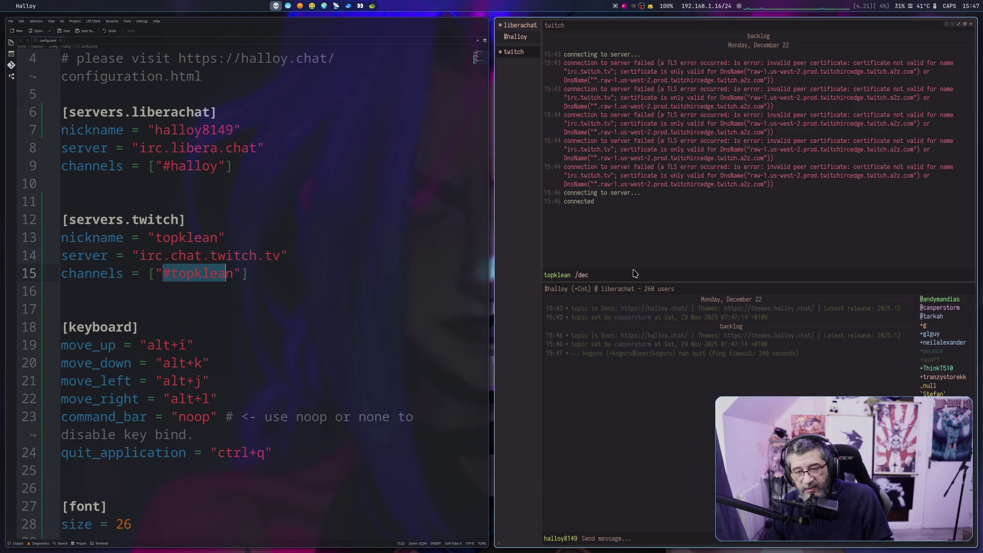
key(BackSpace)
key(BackSpace)
key(BackSpace)
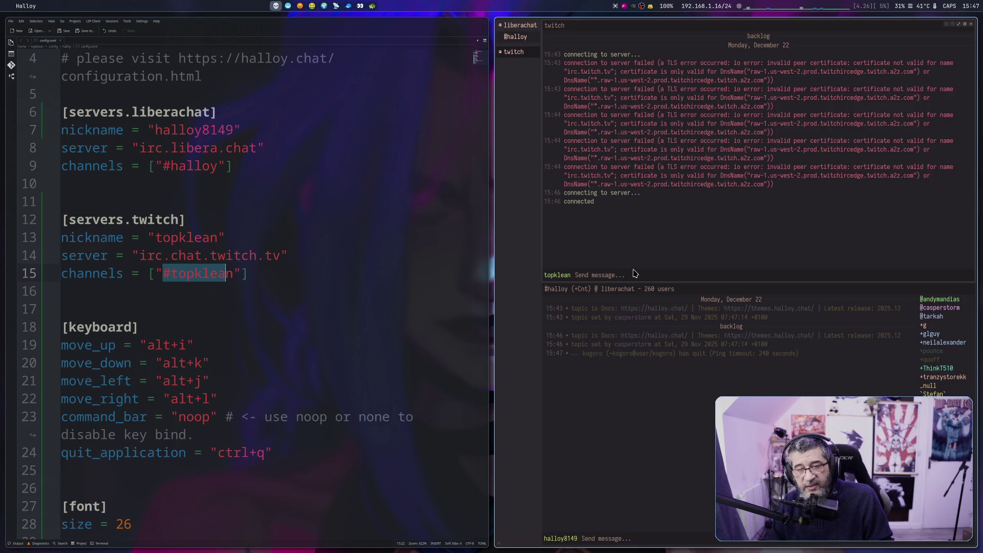
Leave the Twitch server, show liberachat messages beneath #halloy, then quit Halloy with Ctrl+Q.
right_click(516, 54)
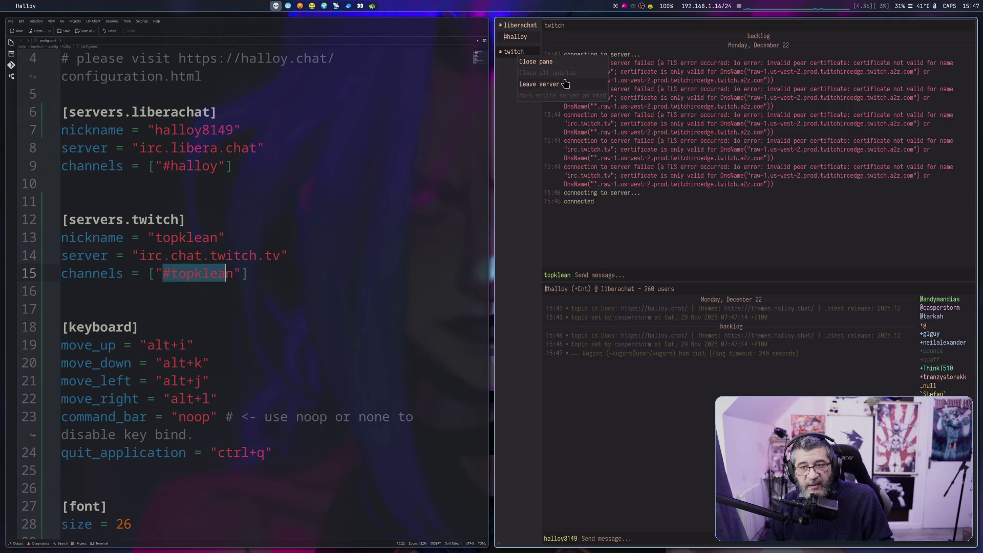
click(565, 84)
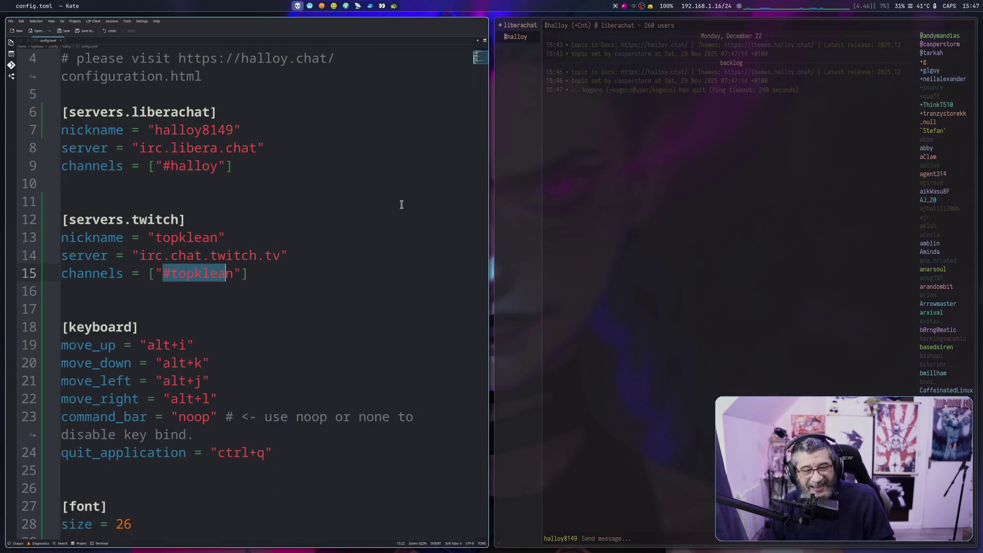
click(518, 25)
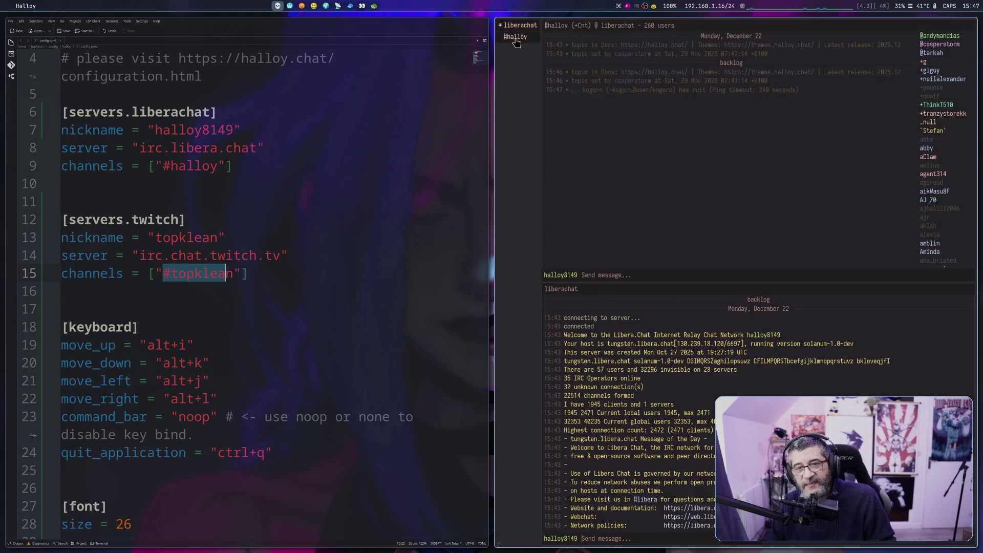
click(621, 94)
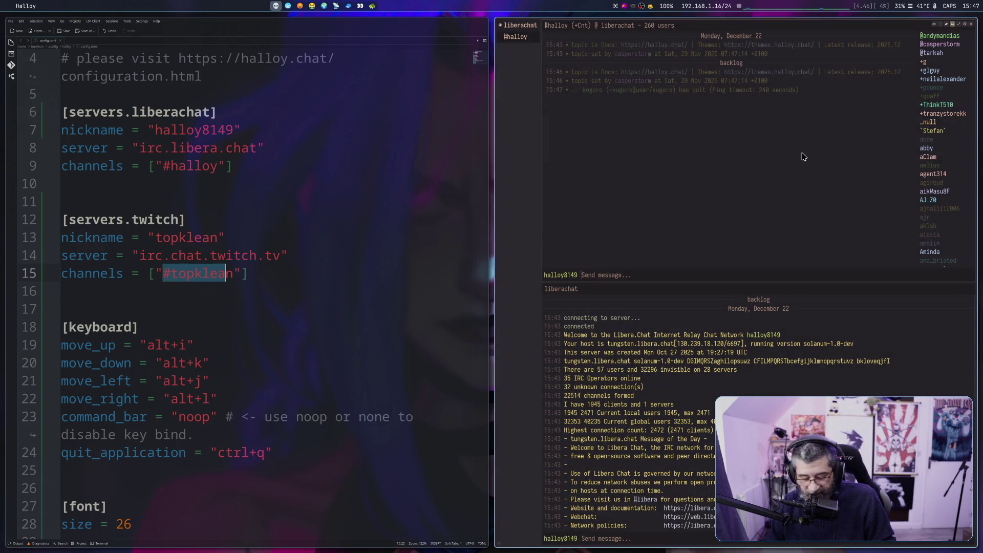
key(ctrl+q)
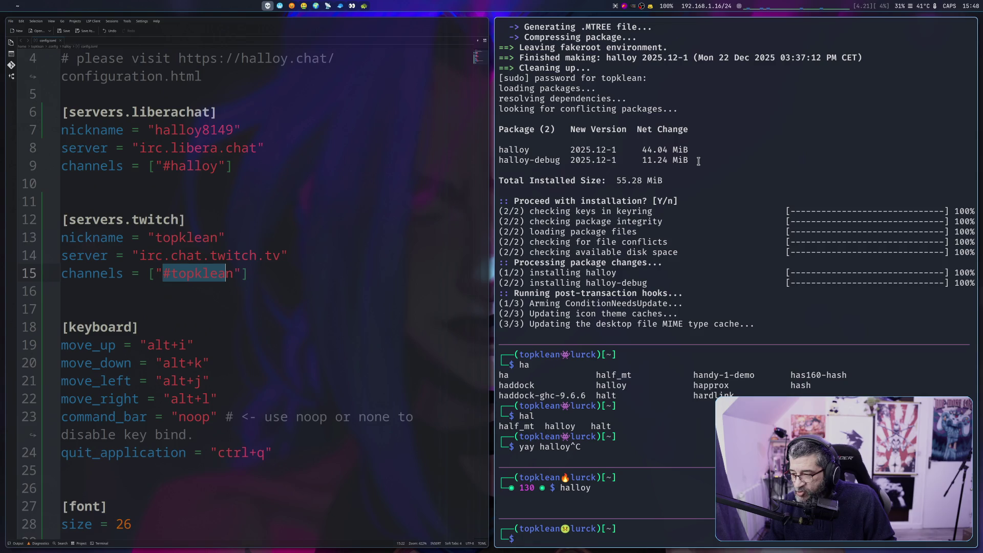
Type and remove a test entry on line 16 of config.toml, leaving it unchanged, then switch workspace.
click(340, 384)
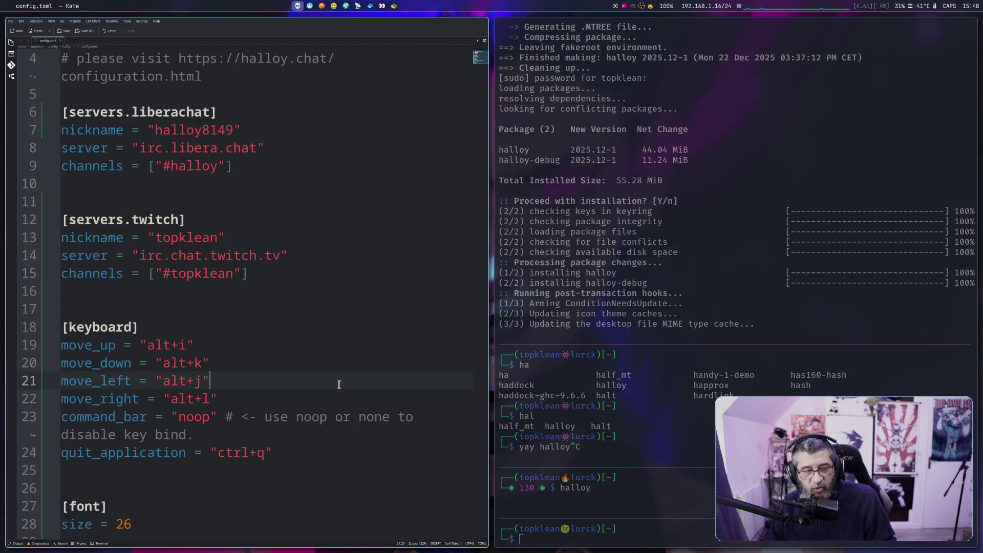
click(215, 293)
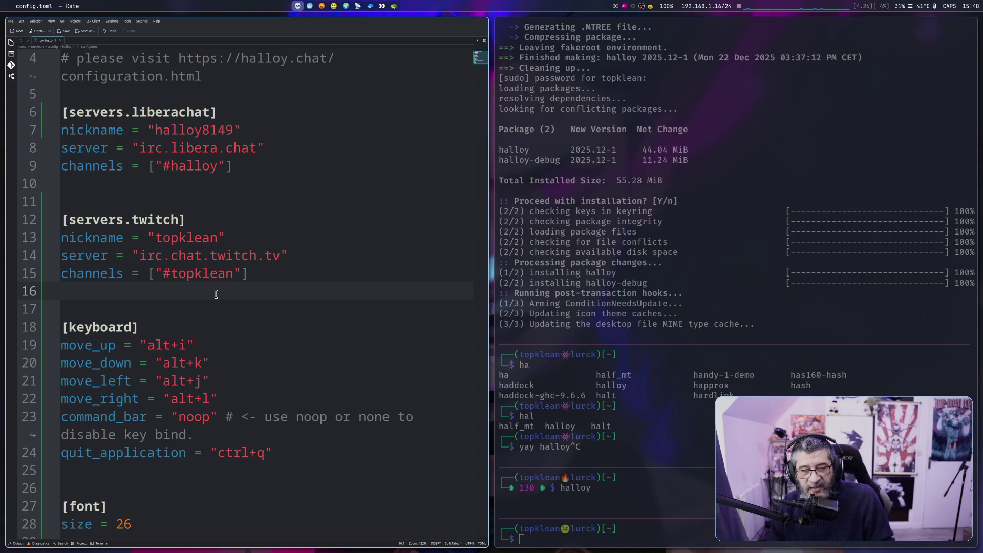
text(#)
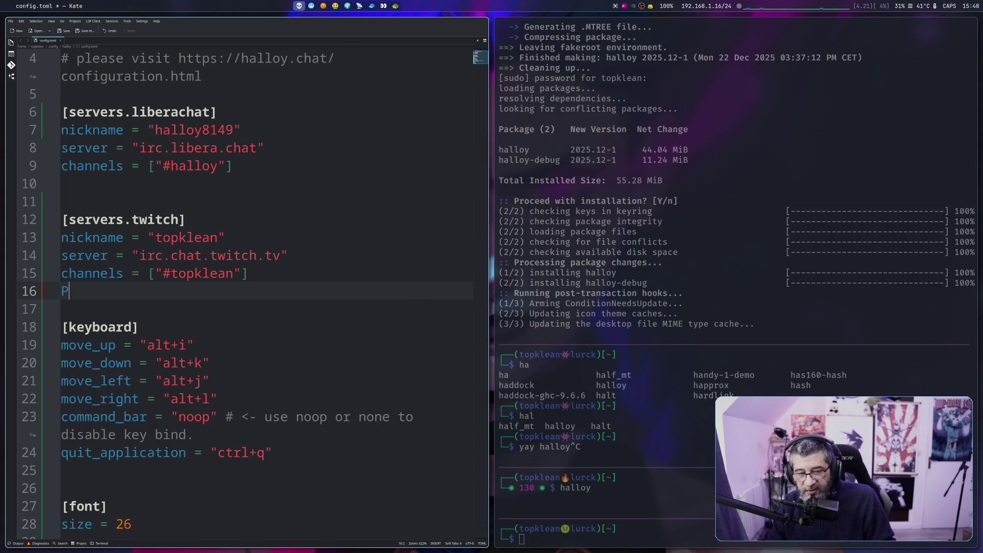
key(BackSpace)
text(au)
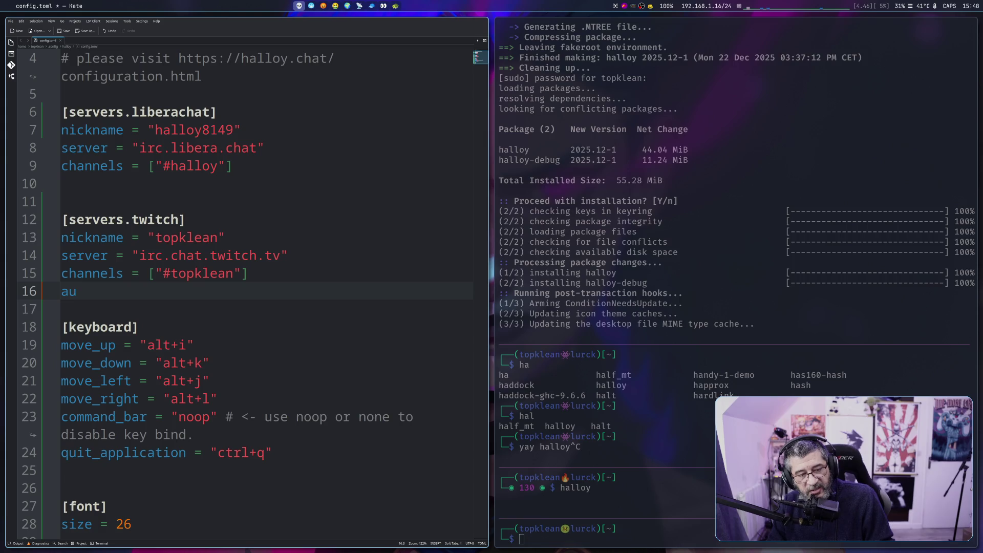
key(BackSpace)
key(BackSpace)
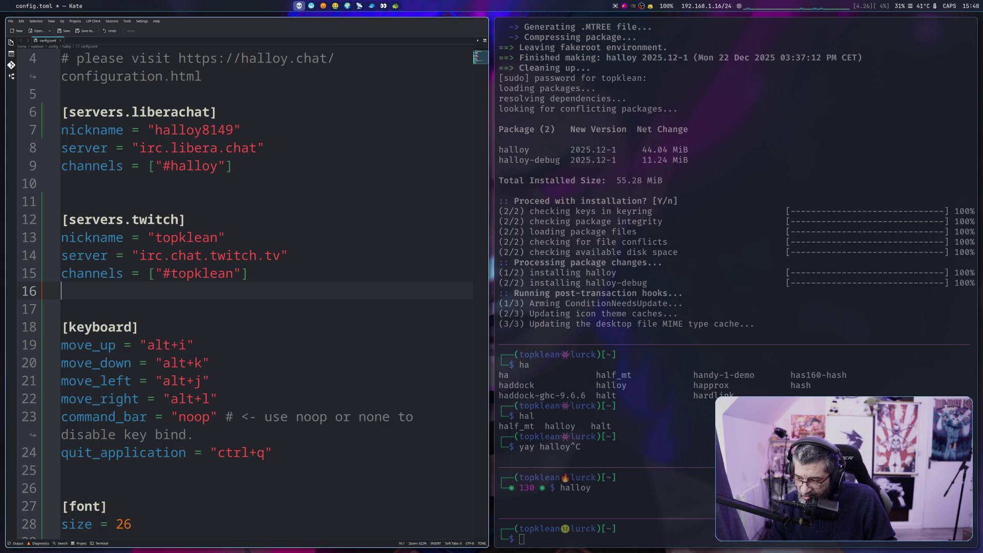
key(super+2)
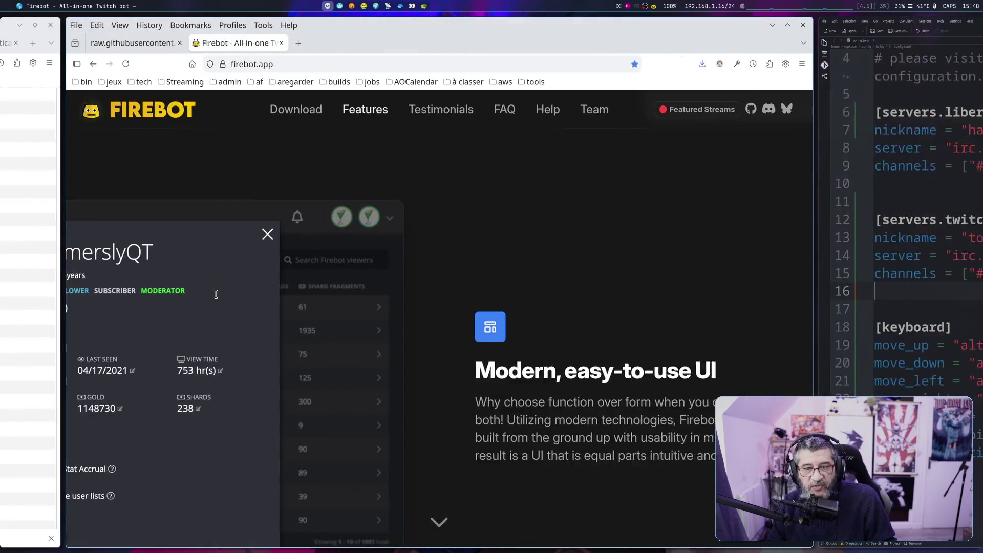
Bring Firefox into view and load dev.twitch.tv/docs/chat/irc/ in a new tab.
key(super+1)
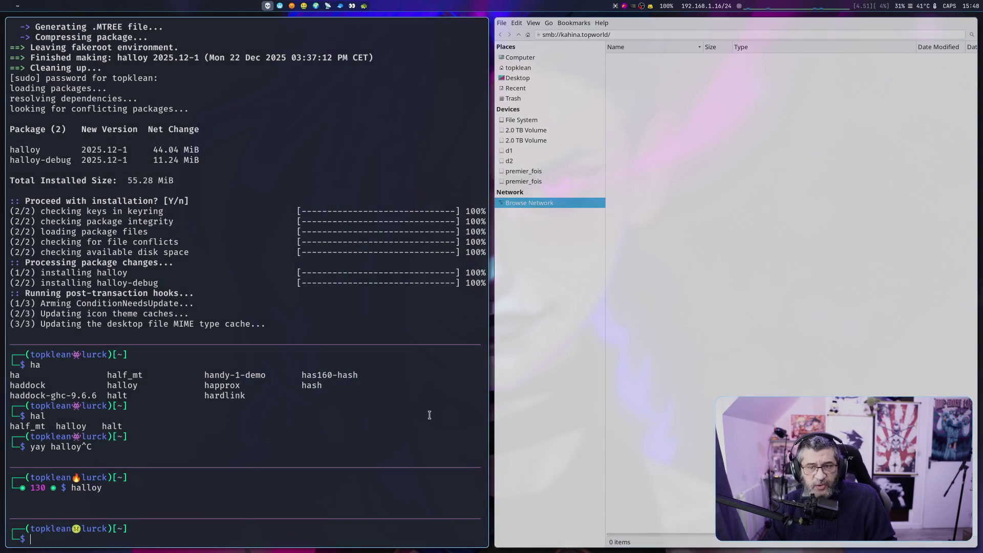
key(super+Left)
key(super+Left)
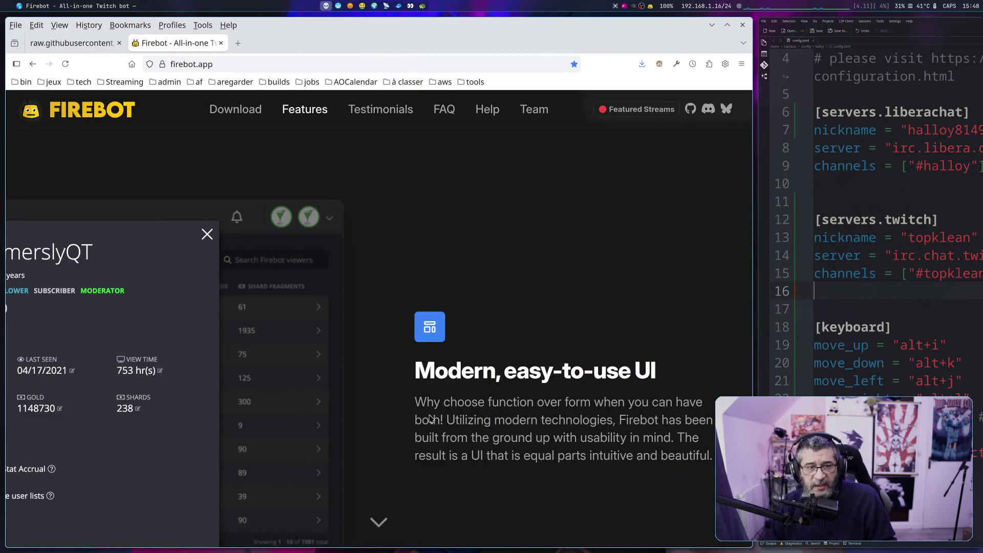
click(237, 43)
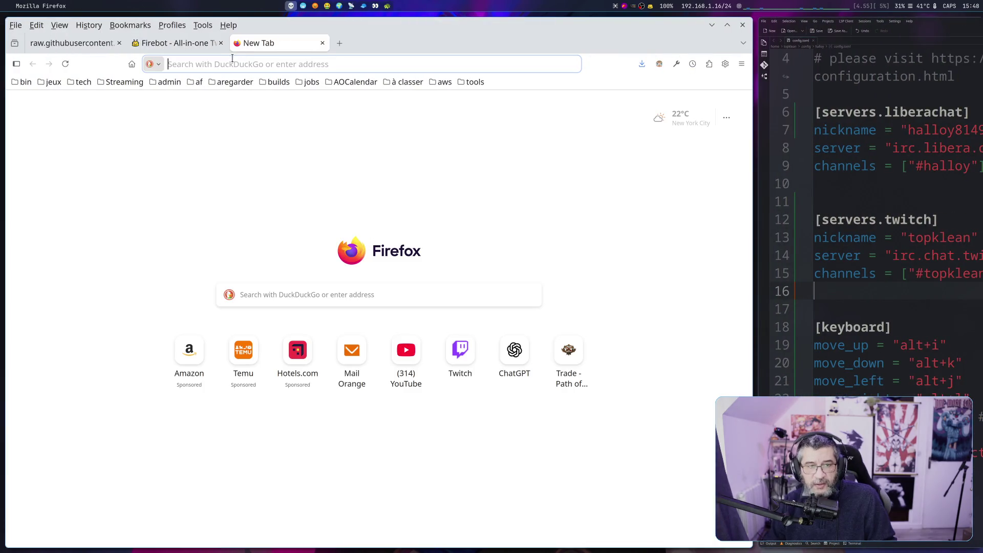
text(https://dev.twitch.tv/docs/chat/irc/)
key(Return)
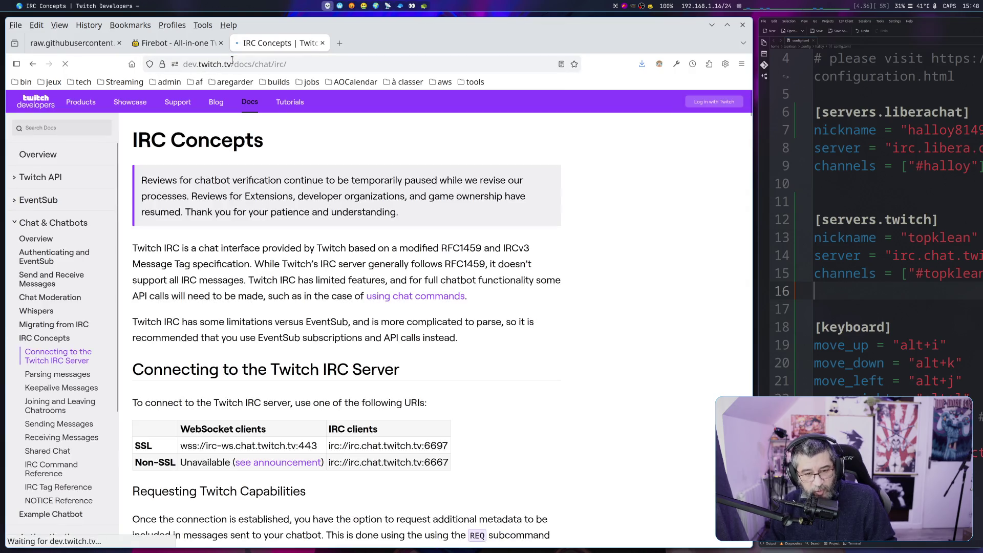
Scroll down the IRC Concepts page, highlighting passages along the way.
scroll(269, 280, down, 5)
scroll(269, 280, down, 5)
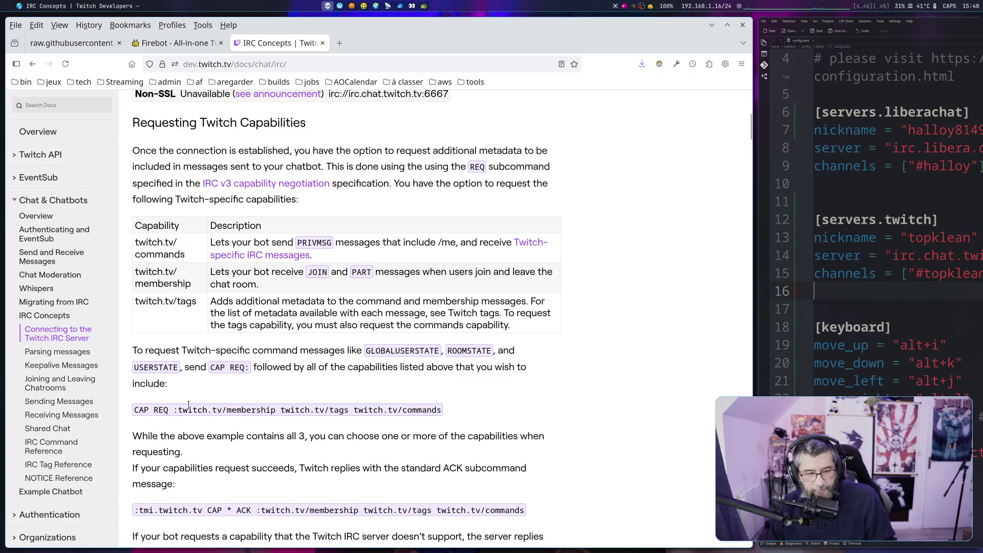
drag(145, 412, 437, 411)
scroll(380, 413, down, 1)
scroll(379, 380, down, 3)
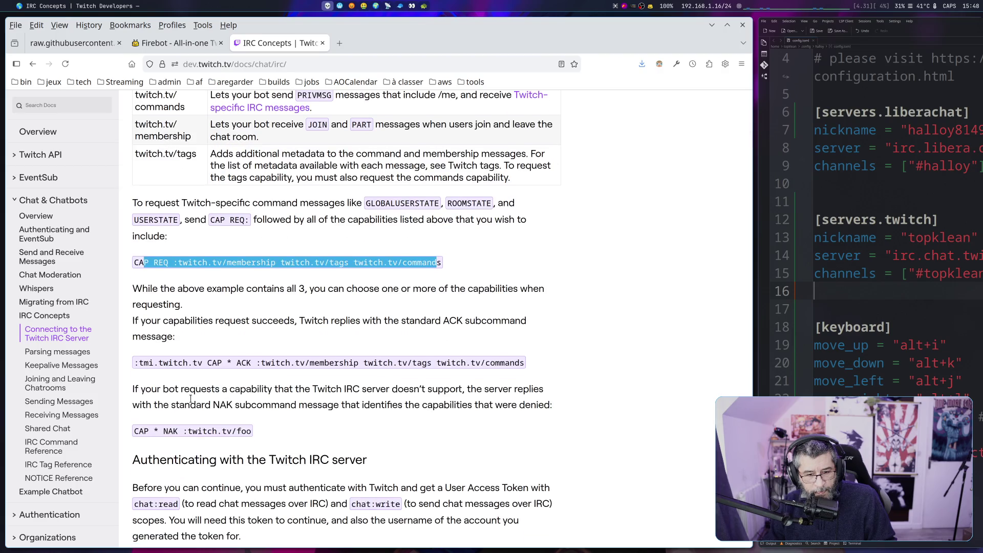
scroll(191, 398, down, 4)
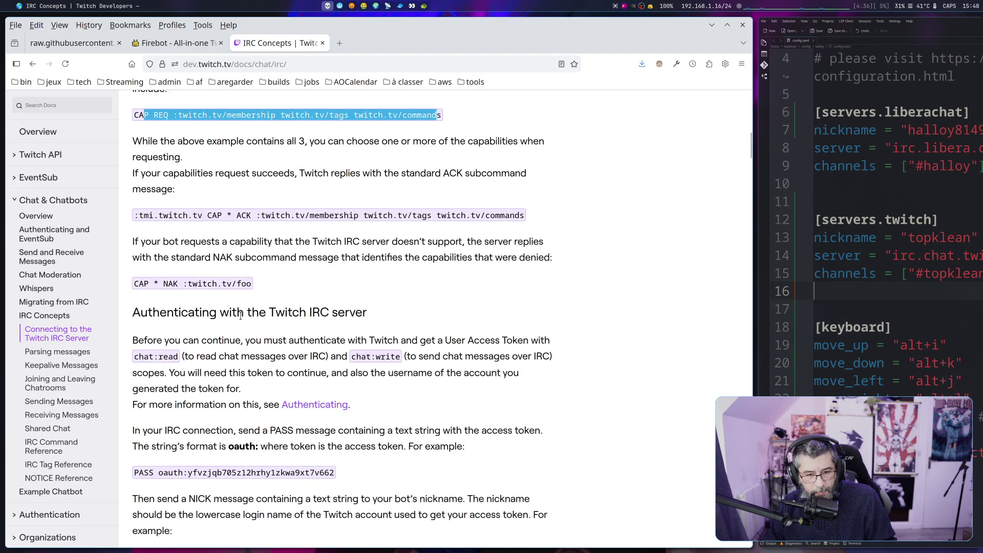
drag(245, 312, 403, 311)
scroll(400, 317, down, 2)
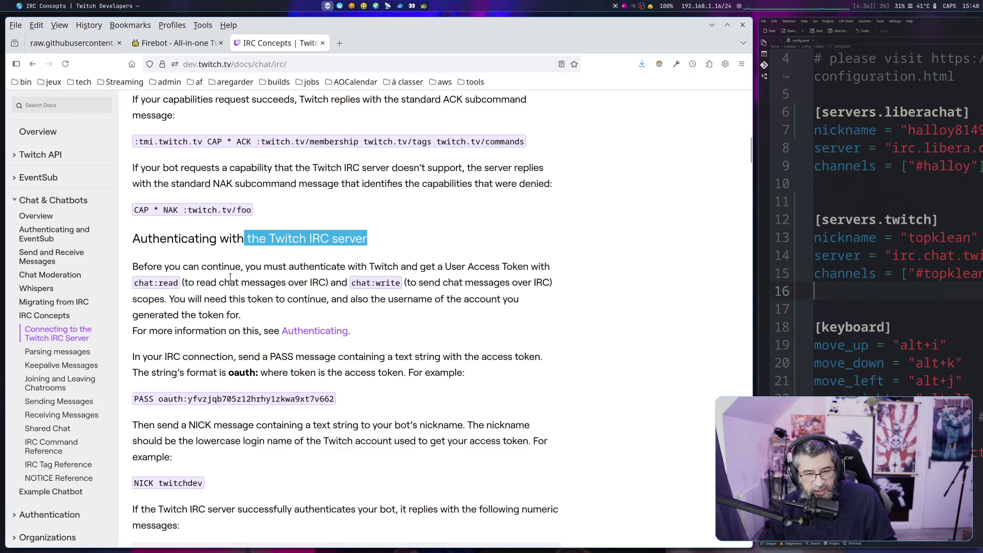
Highlight the PASS command example and oauth: token notes, then open the Authenticating section.
drag(135, 400, 343, 401)
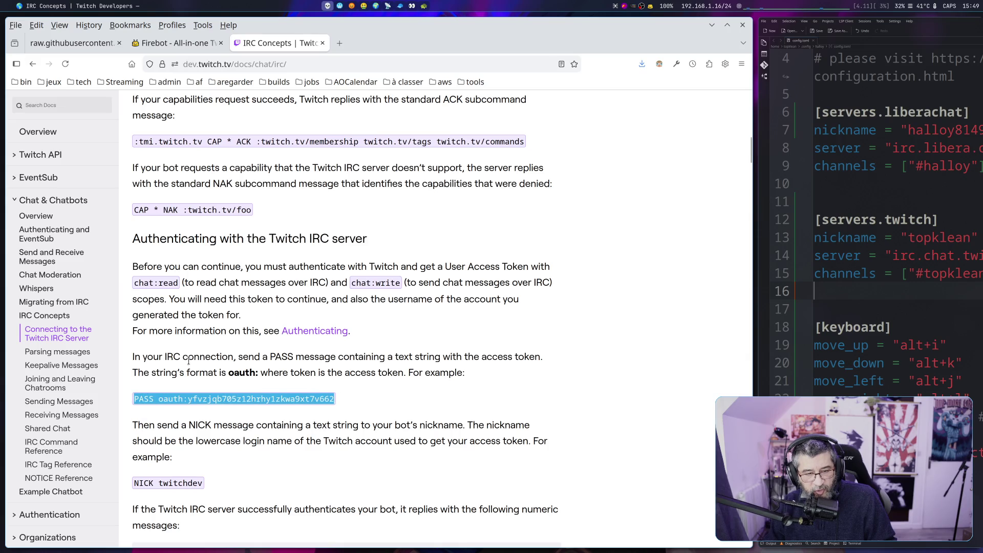
drag(248, 357, 537, 353)
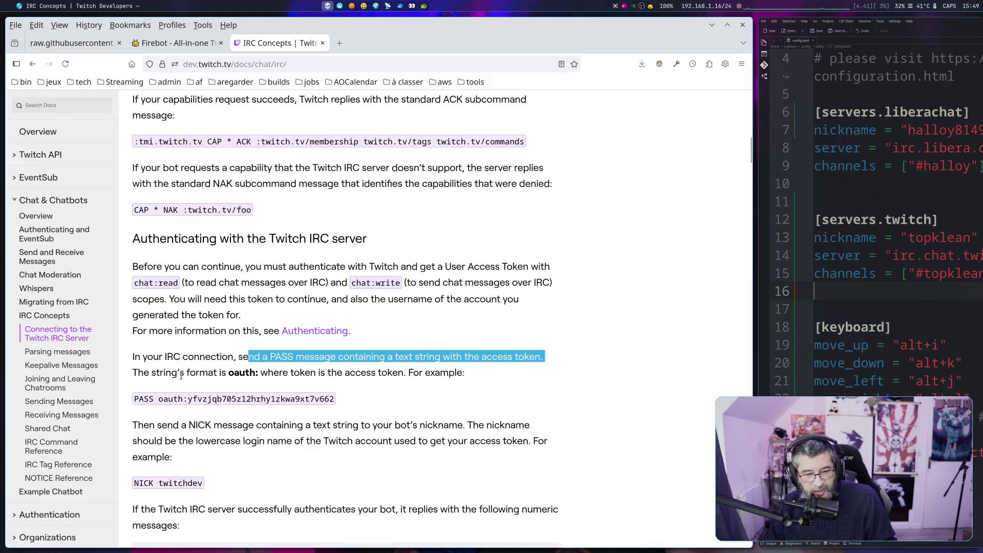
drag(181, 374, 256, 373)
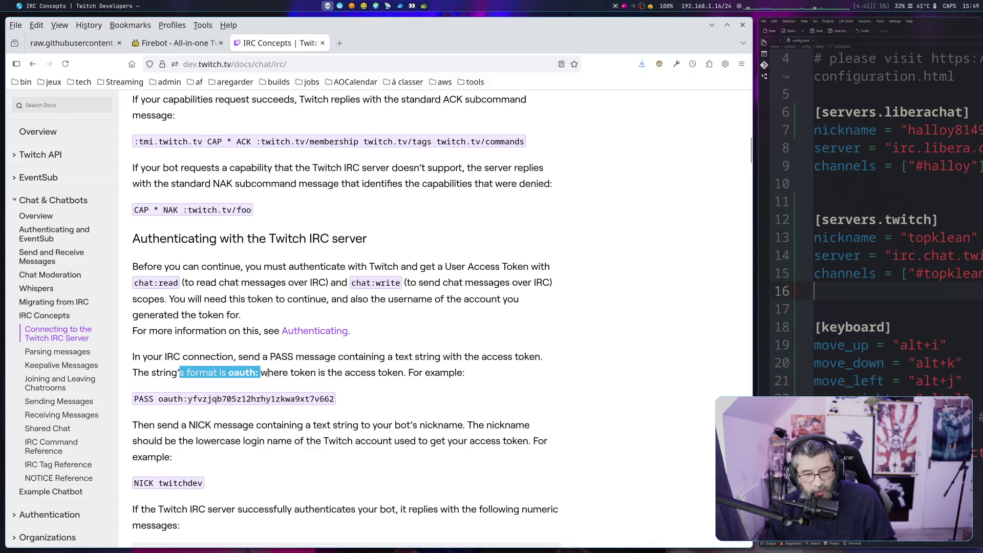
drag(332, 373, 398, 374)
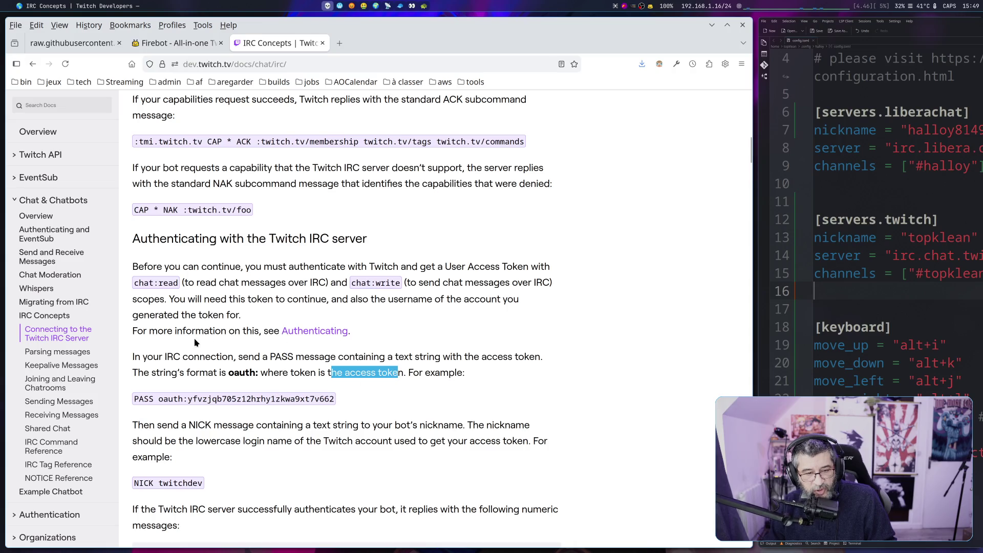
drag(147, 333, 241, 333)
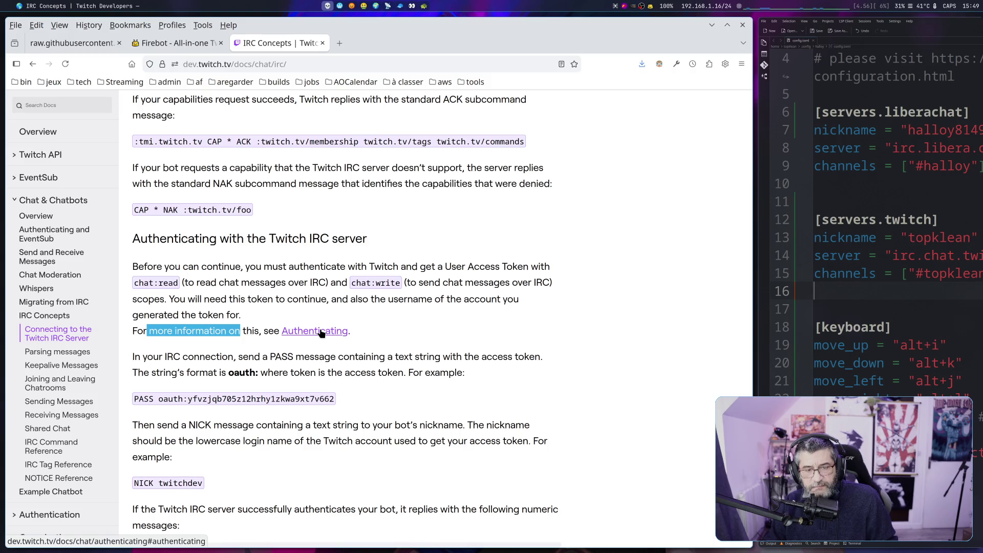
click(321, 333)
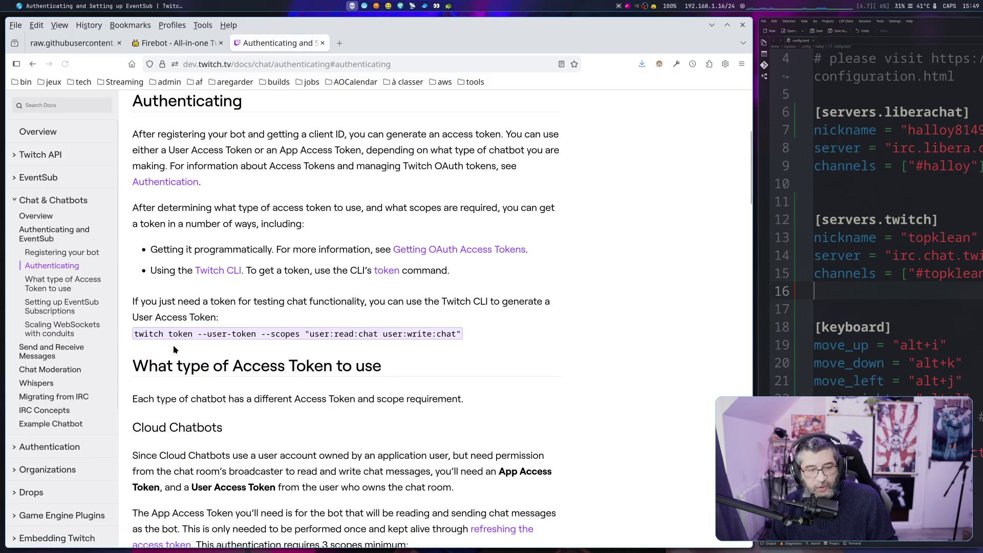
Select the twitch token example command, then open the Twitch CLI documentation page.
drag(138, 334, 461, 331)
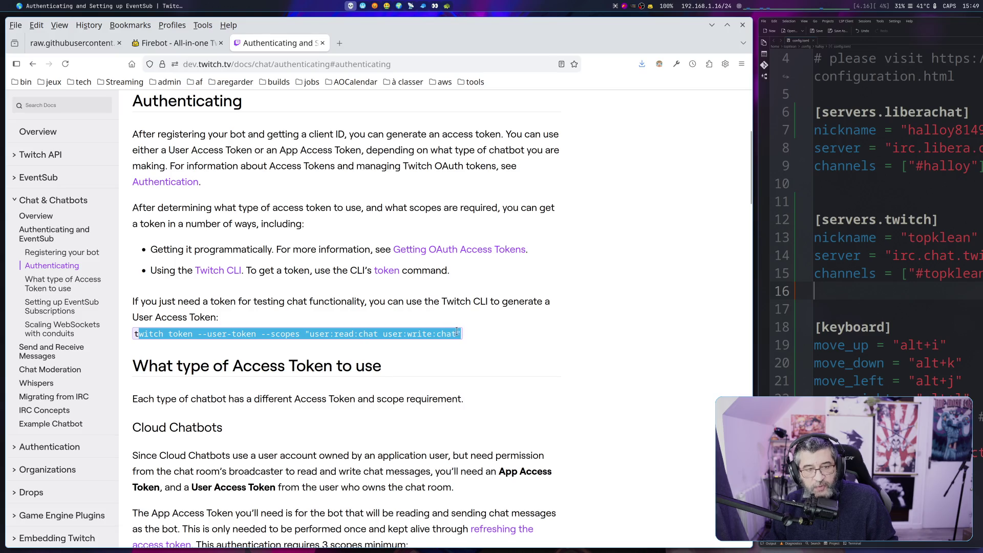
click(127, 335)
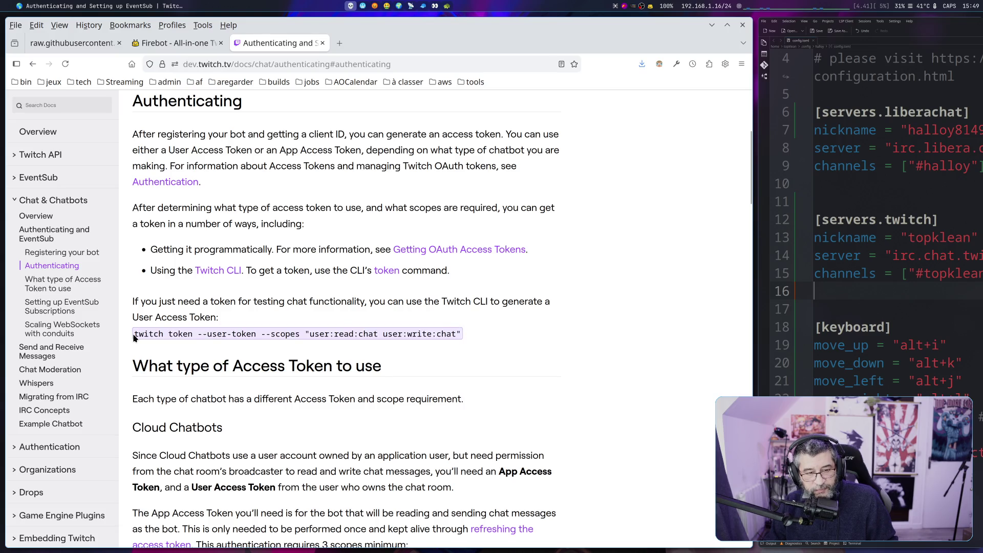
drag(136, 335, 459, 343)
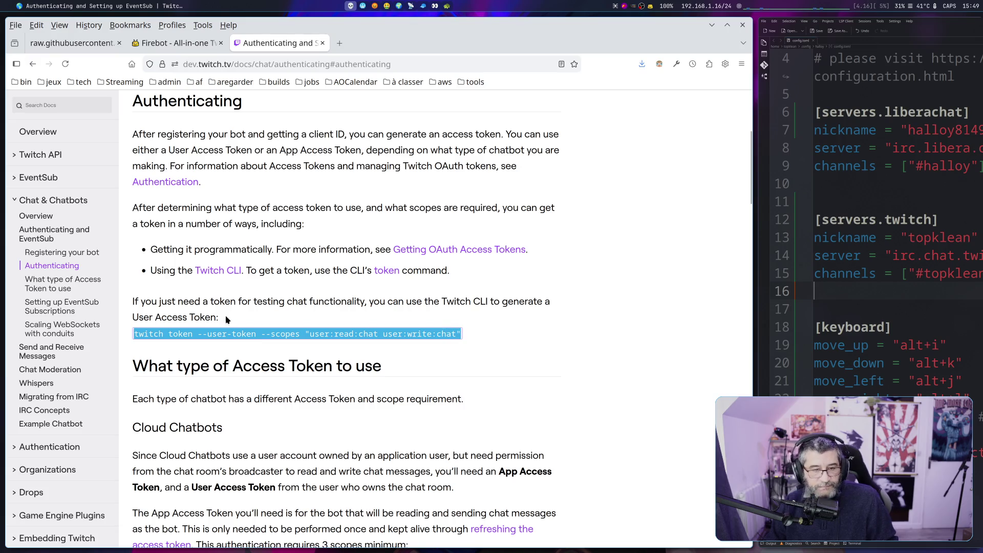
click(217, 274)
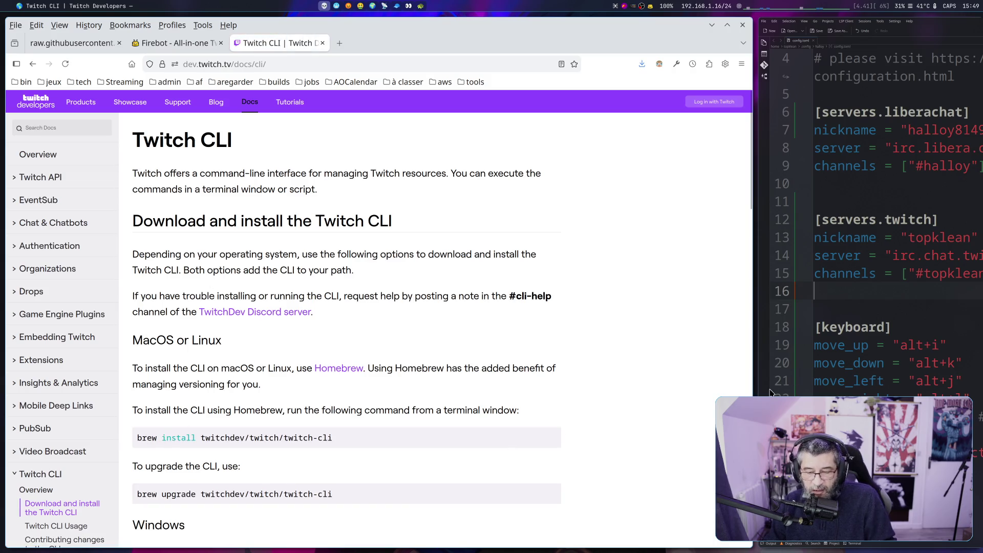
key(alt+Tab)
key(alt+Tab)
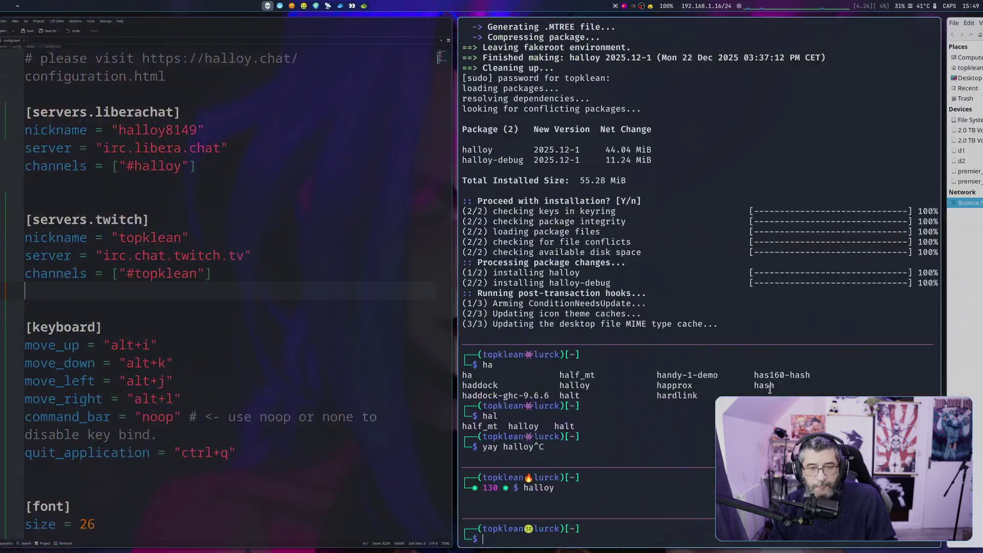
Run 'yay twitch cli' and open the aur/twitch-cli page in Firefox's stream profile.
text(yua)
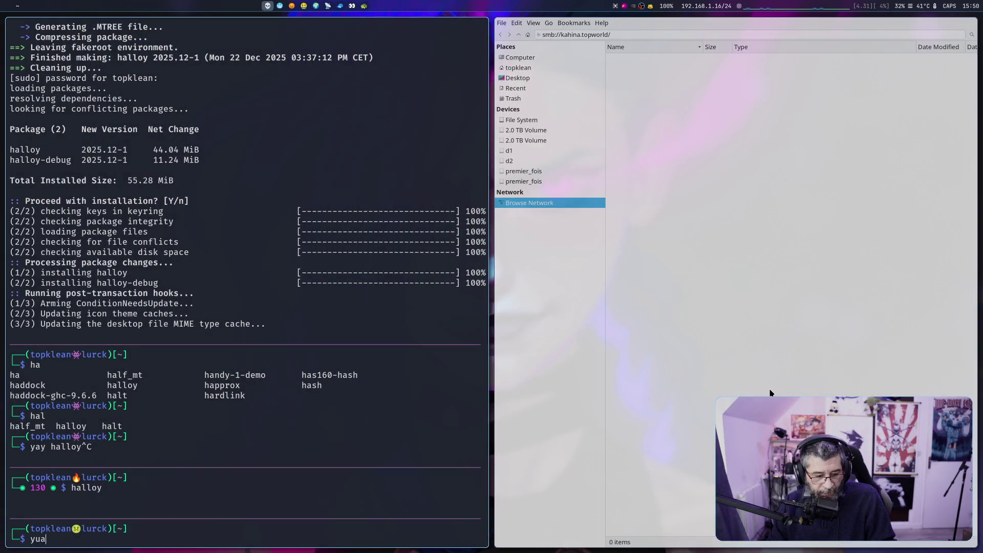
key(BackSpace)
key(BackSpace)
text(ay twitch)
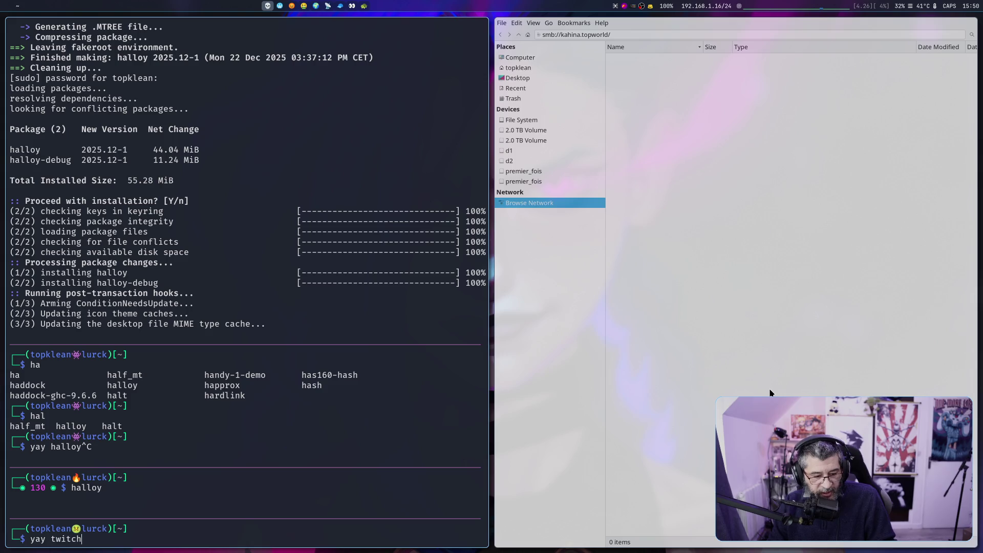
text(cli)
key(Return)
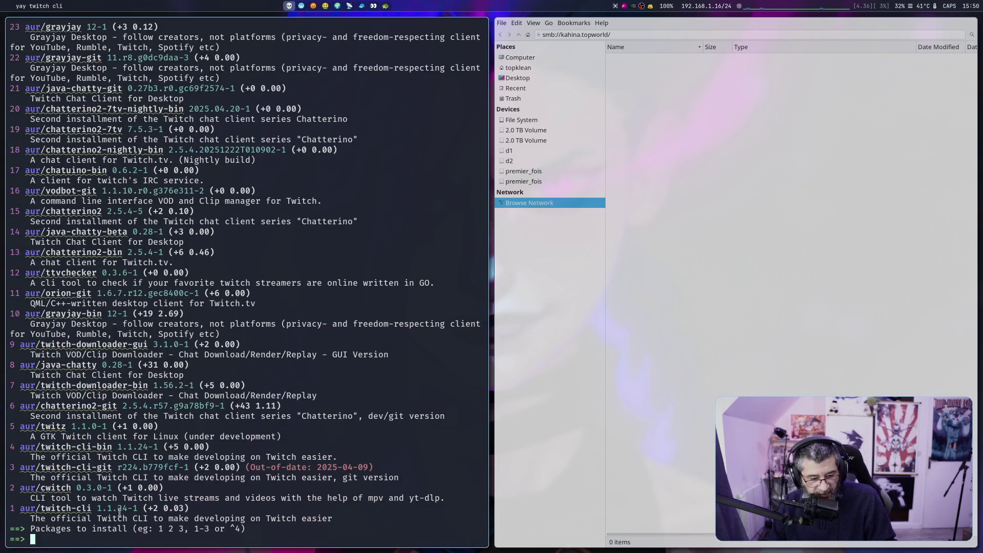
click(37, 513)
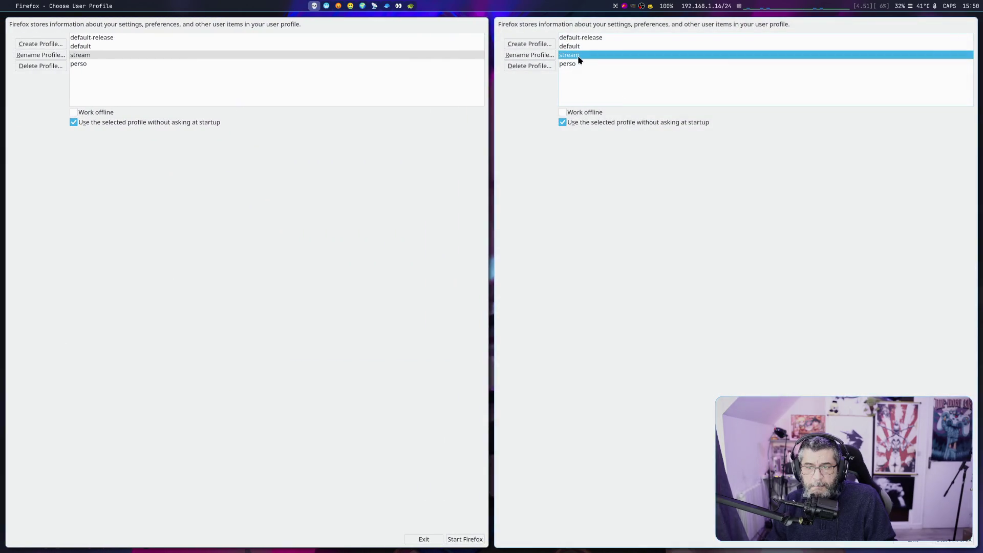
double_click(579, 56)
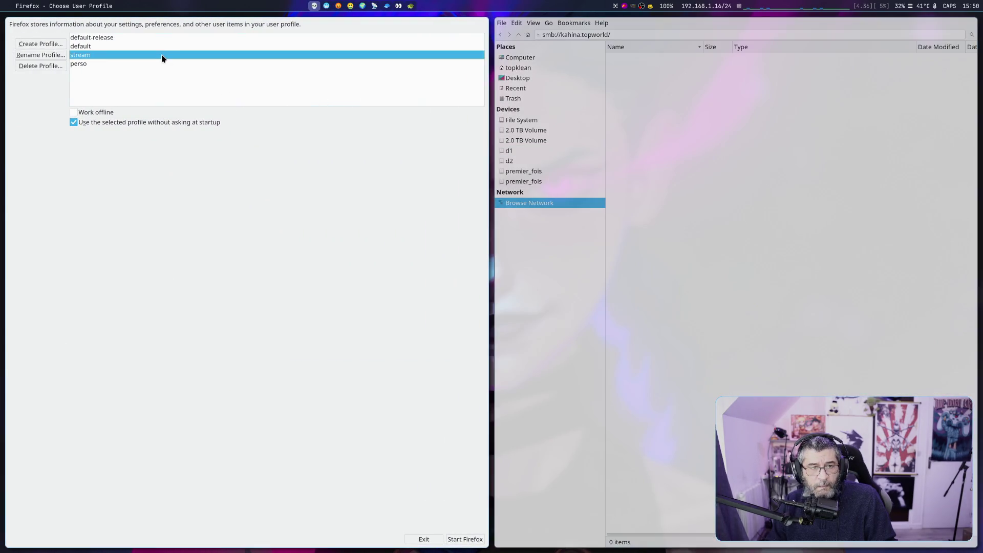
double_click(162, 55)
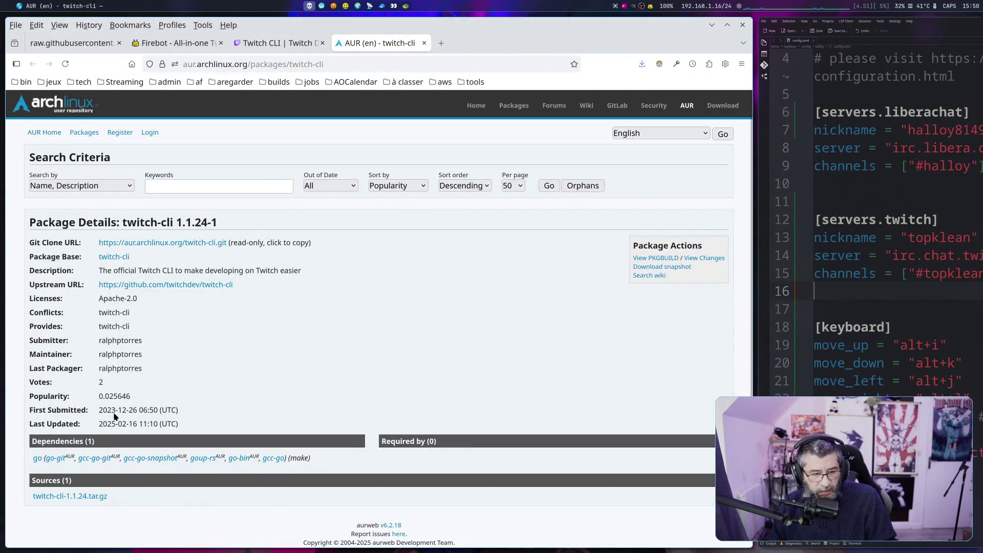
Follow the upstream link to the twitch-cli GitHub repository and browse into internal/api.
drag(103, 409, 178, 409)
scroll(156, 486, down, 1)
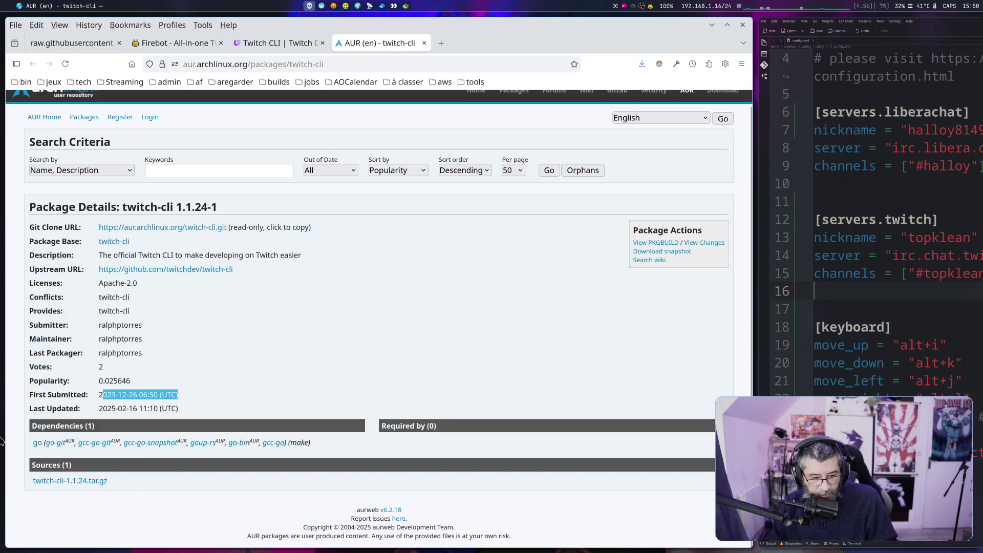
click(157, 268)
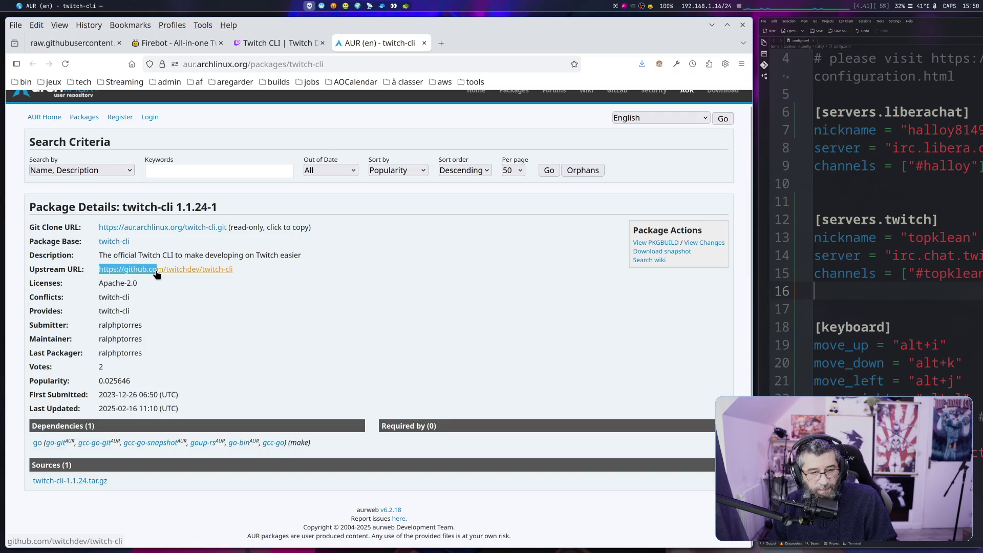
scroll(207, 304, down, 10)
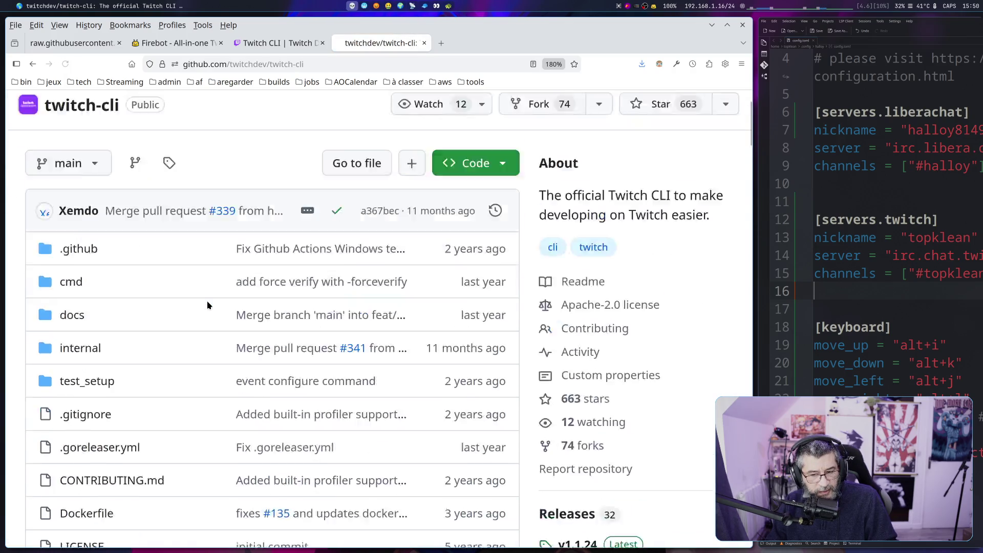
scroll(207, 304, up, 5)
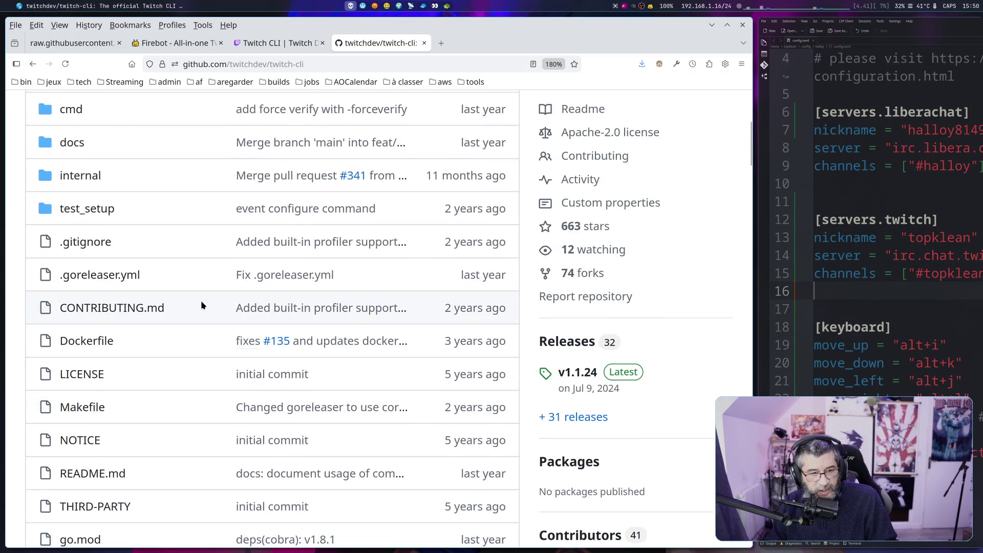
scroll(203, 306, up, 3)
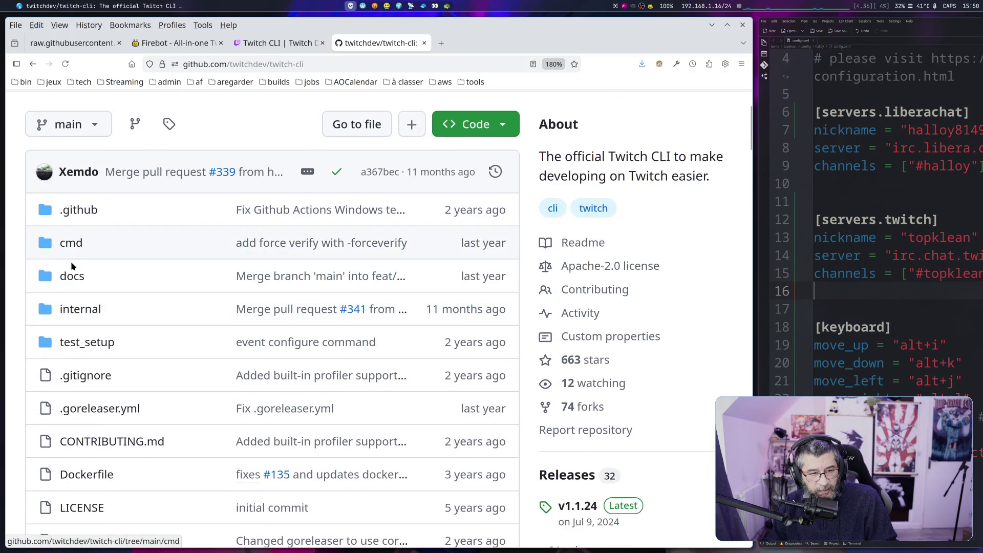
click(82, 316)
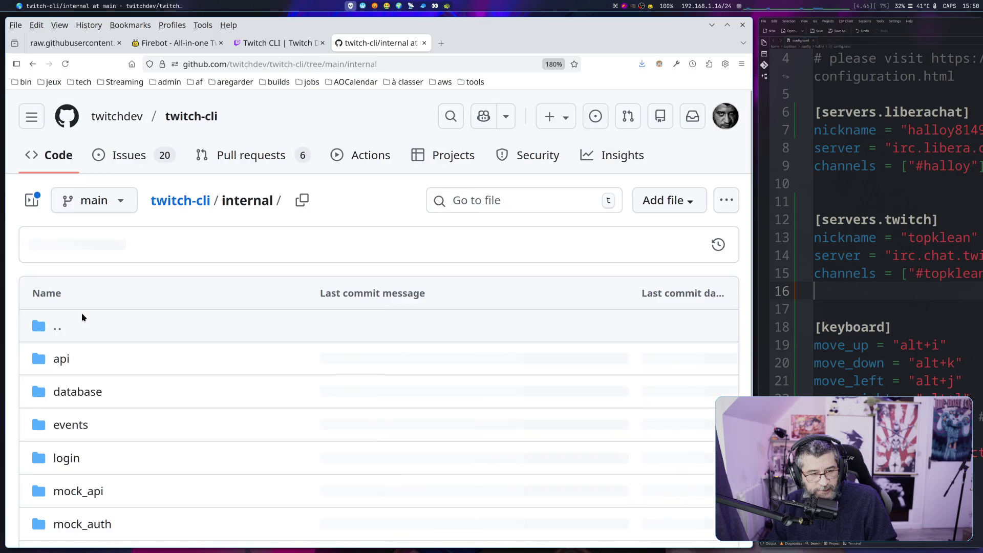
scroll(82, 317, down, 3)
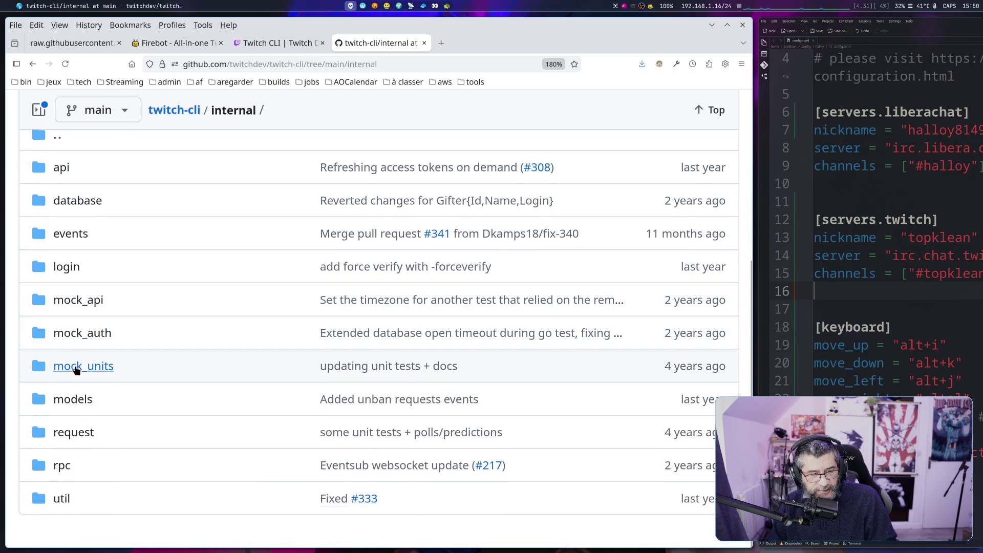
click(61, 168)
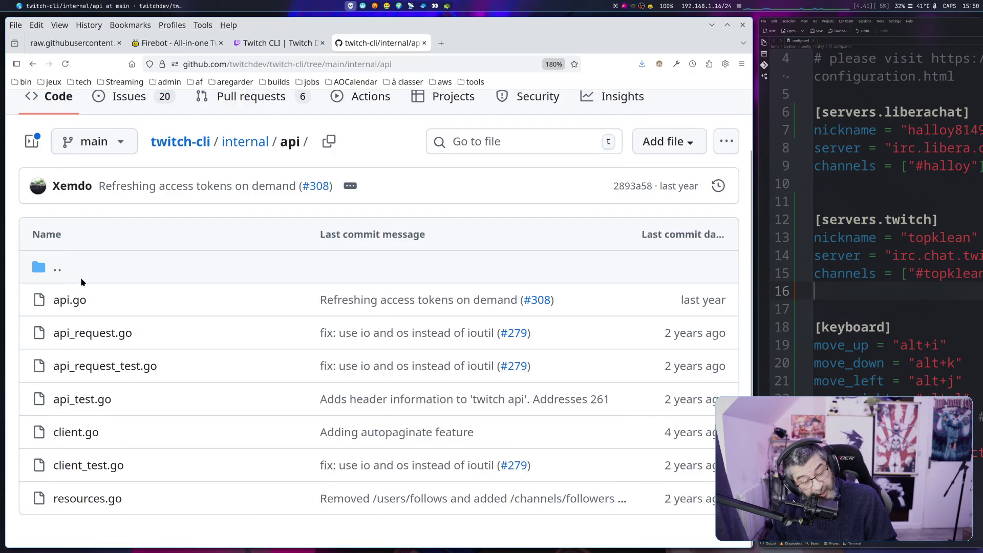
Go back to the AUR twitch-cli page and return to the terminal's yay selection list.
key(alt+Left)
key(alt+Left)
key(alt+Left)
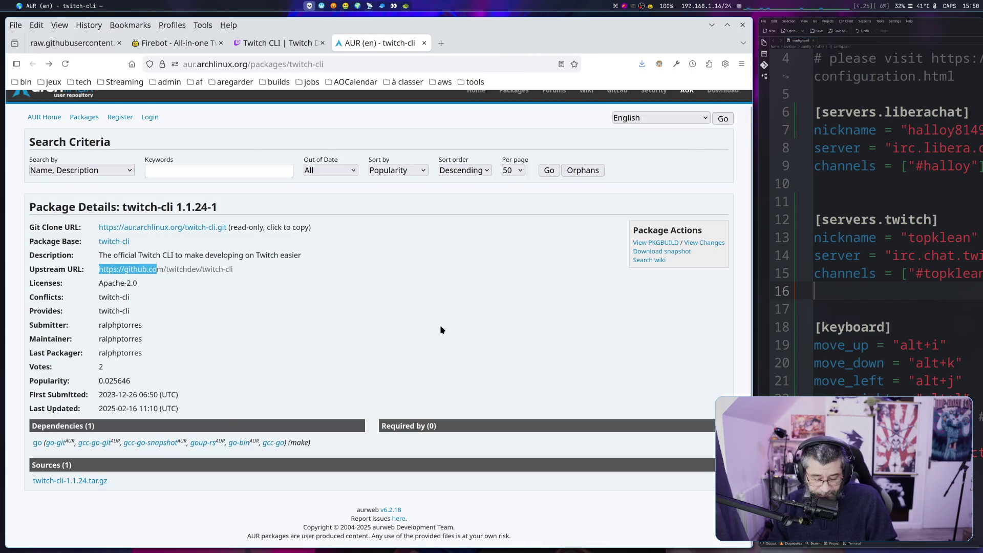
key(super+2)
key(super+1)
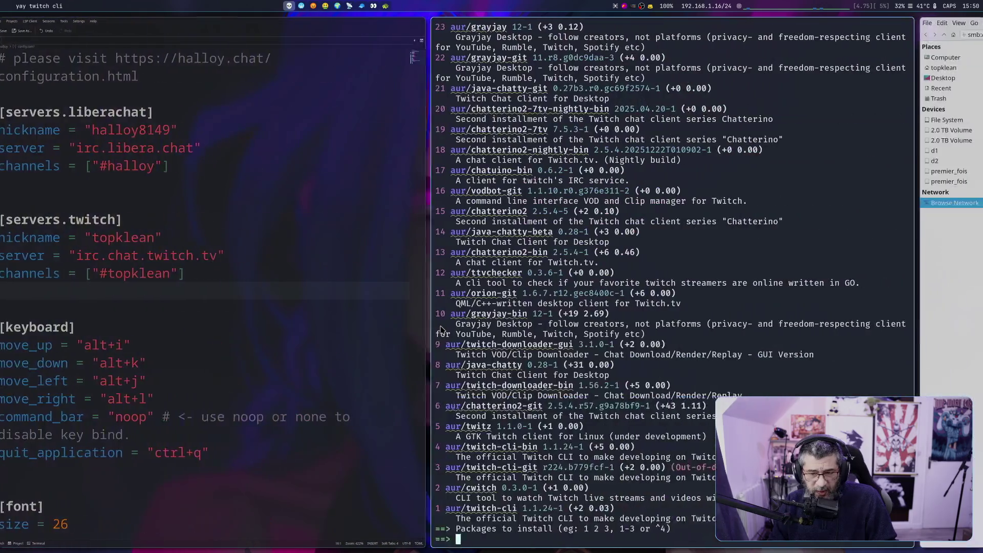
Install package 1, twitch-cli 1.1.24-1, through yay's prompts with the sudo password, then type twitch-cli.
text(1)
key(Return)
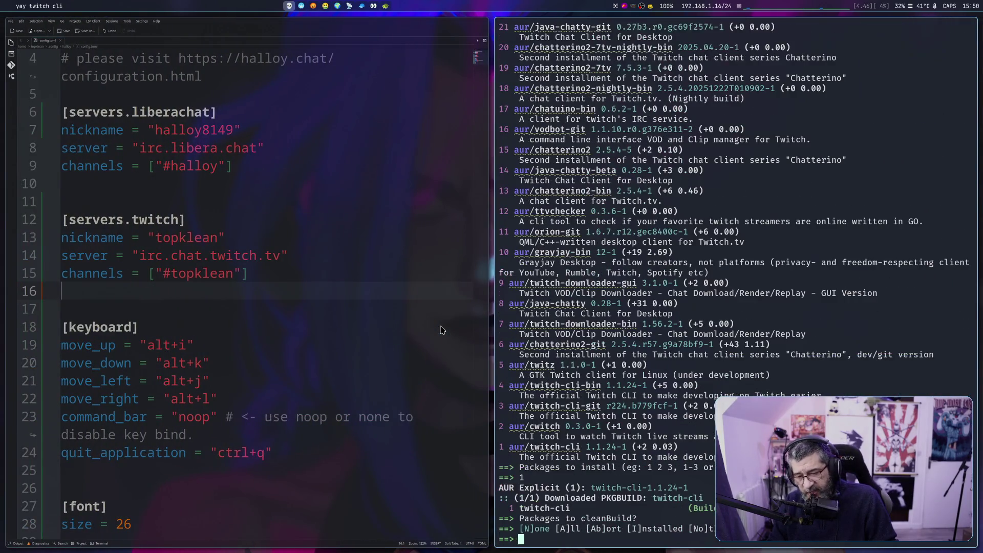
key(Return)
key(Return)
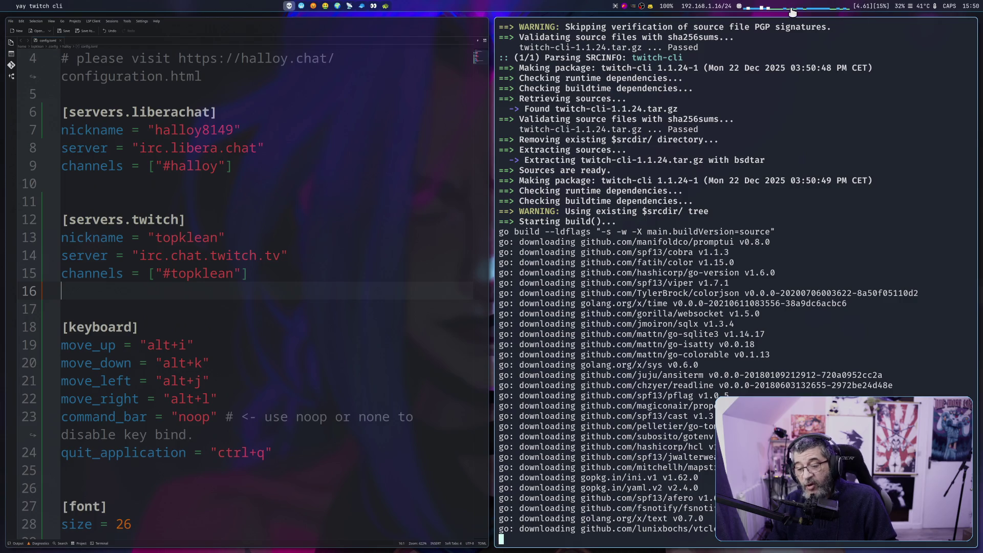
mouse_move(792, 11)
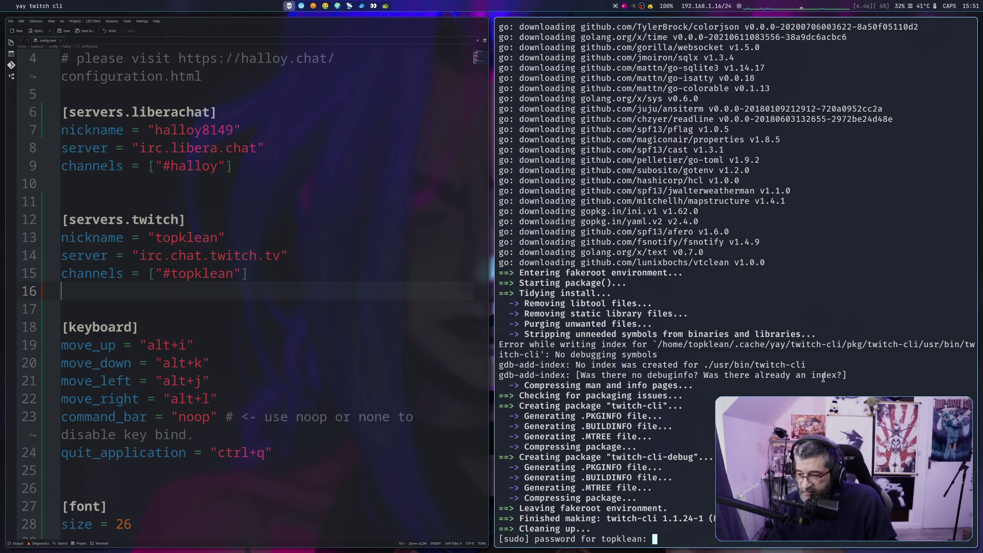
key(Return)
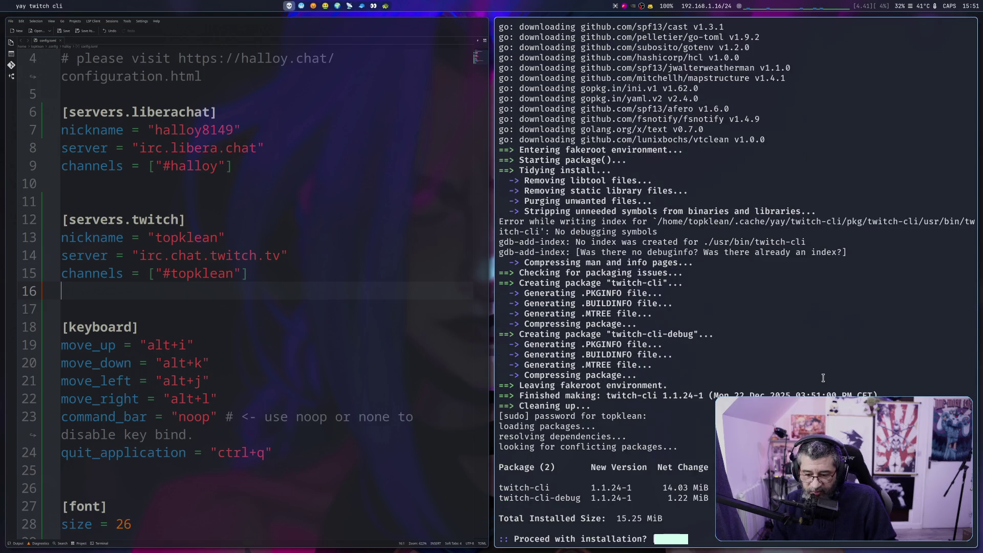
key(Return)
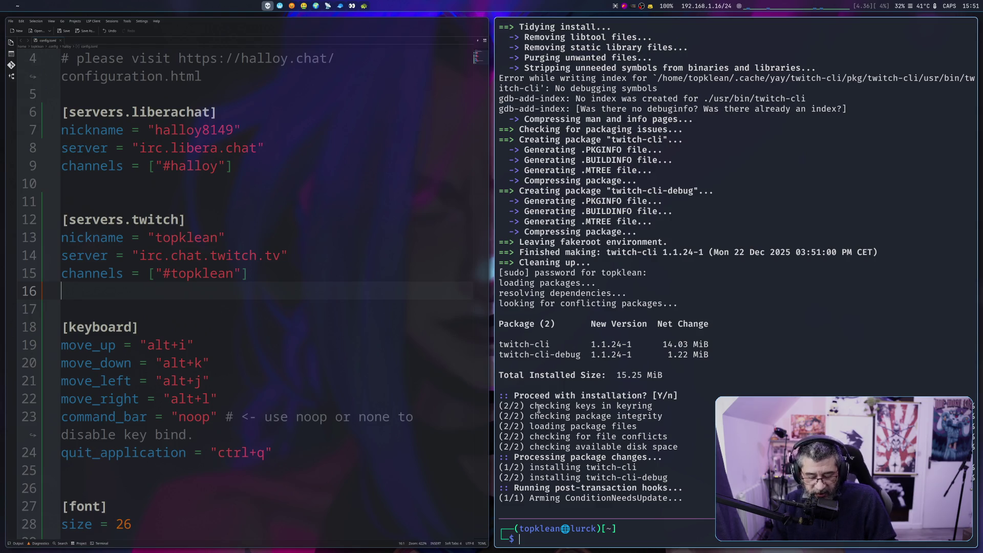
text(twitch-cli)
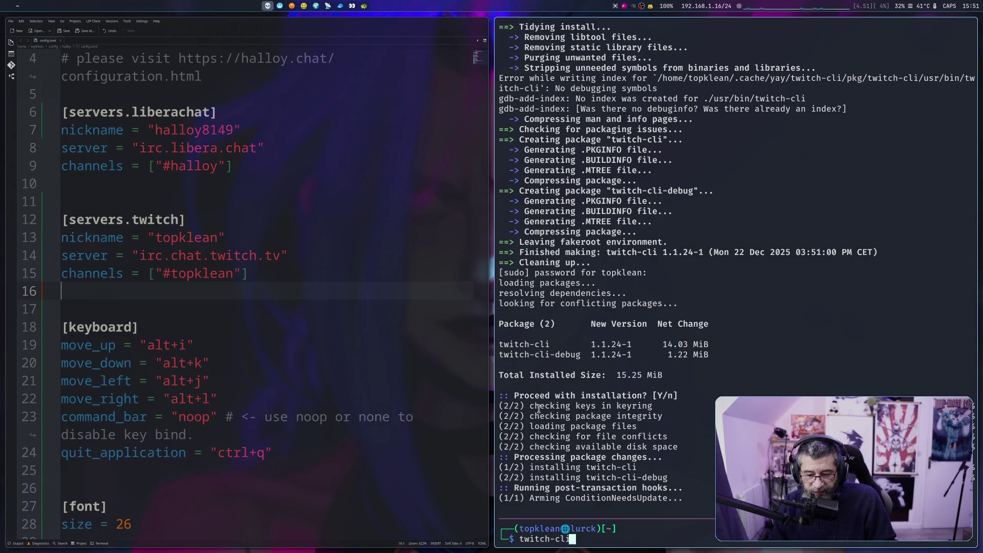
key(alt+Tab)
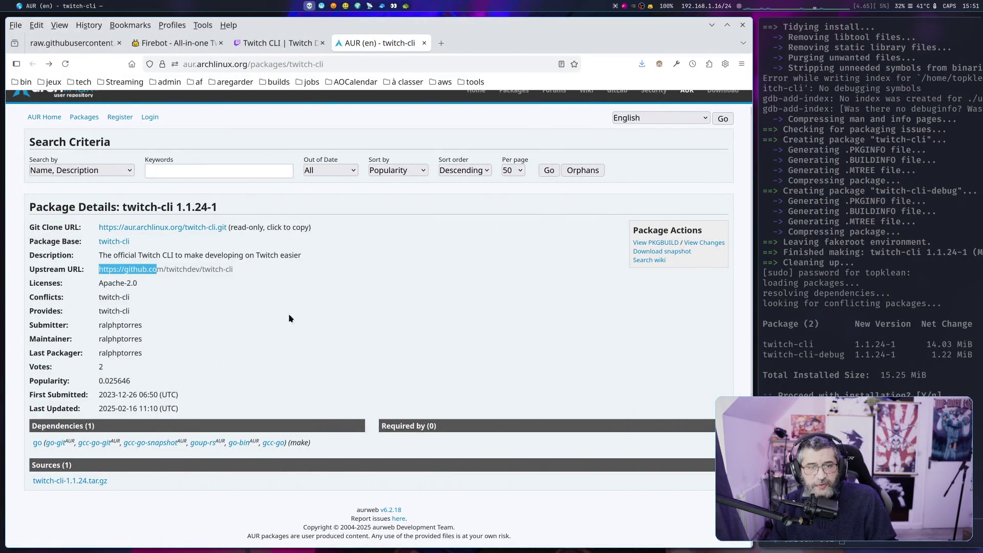
Close the AUR tab, return to the Authenticating docs, and tile that browser wide beside the terminal.
click(424, 43)
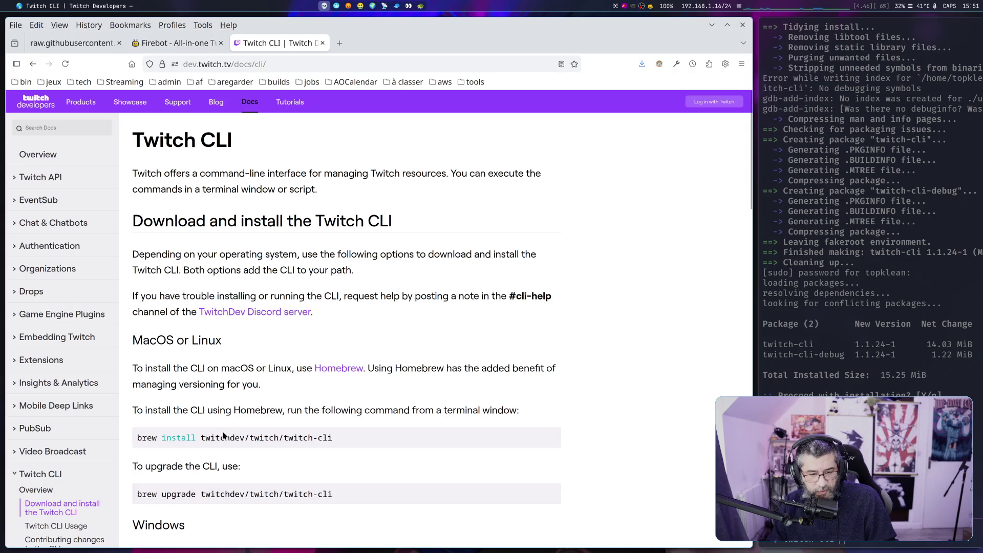
key(alt+Left)
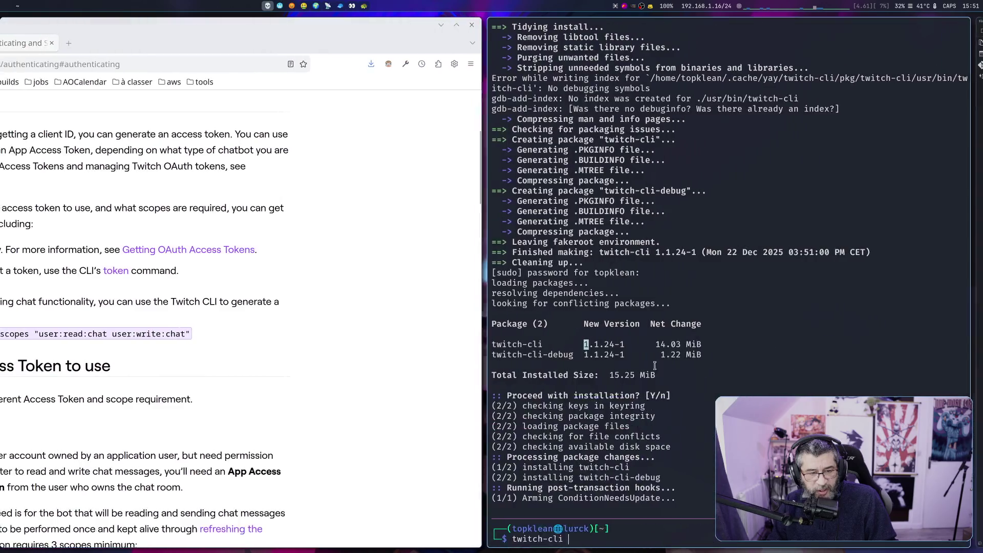
key(super+r)
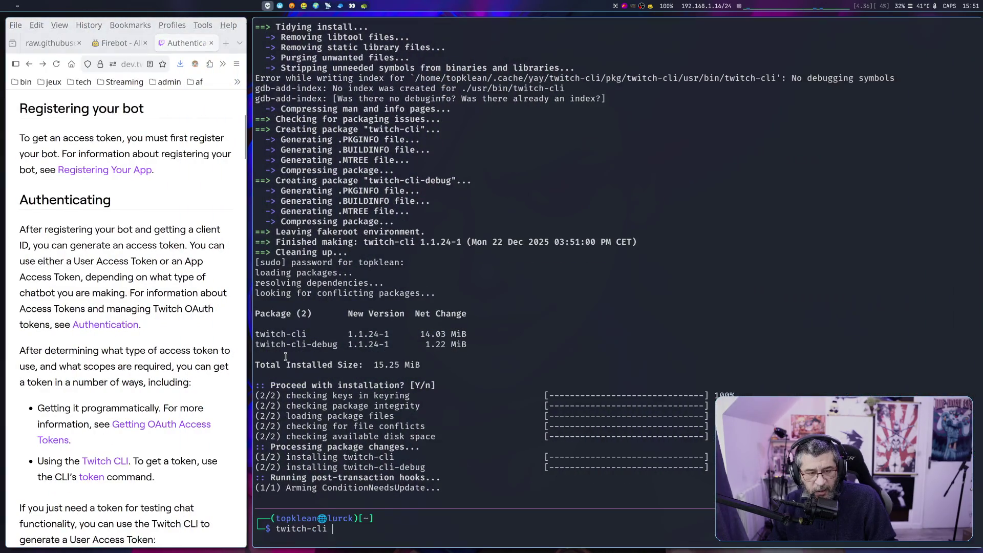
key(super+q)
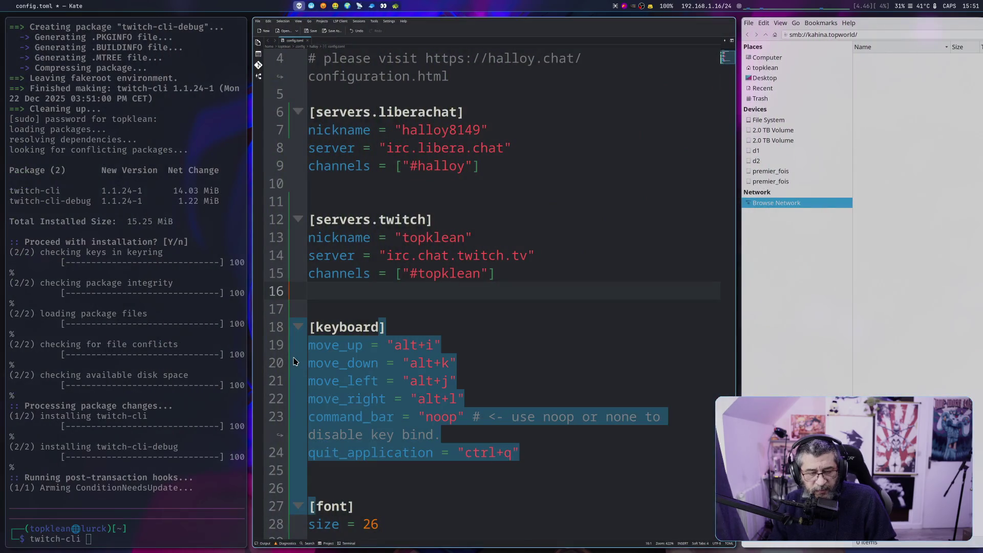
key(super+Left)
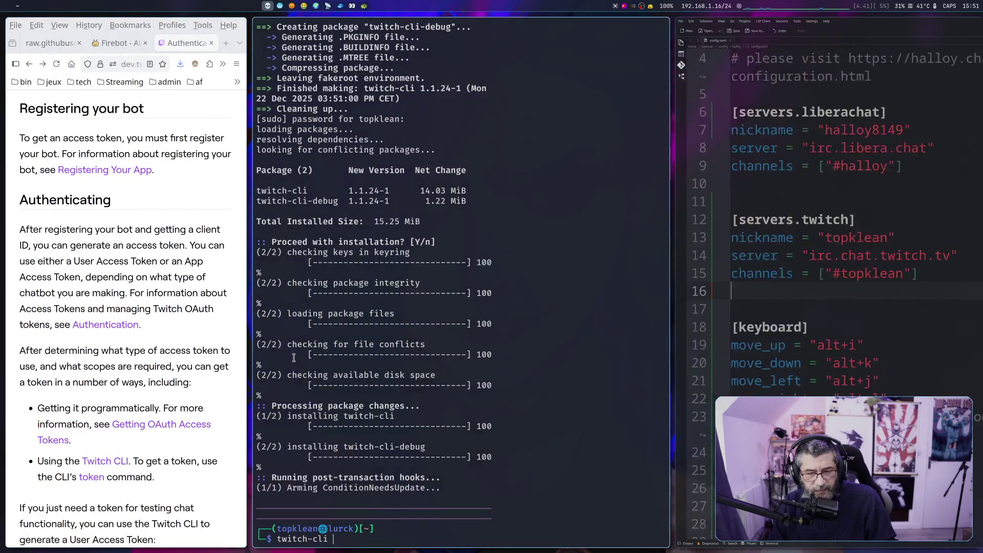
key(super+Left)
key(super+Right)
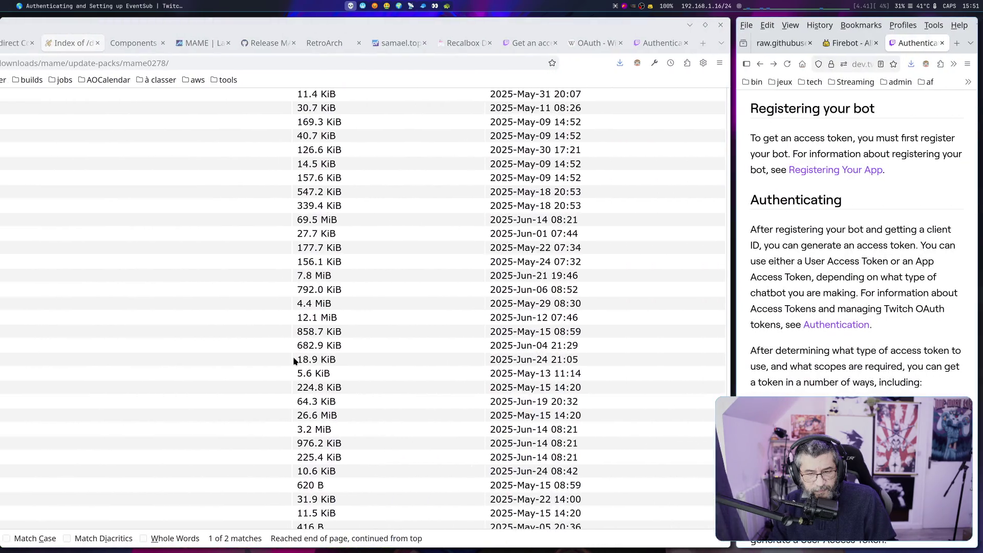
key(super+Right)
key(super+Left)
key(super+r)
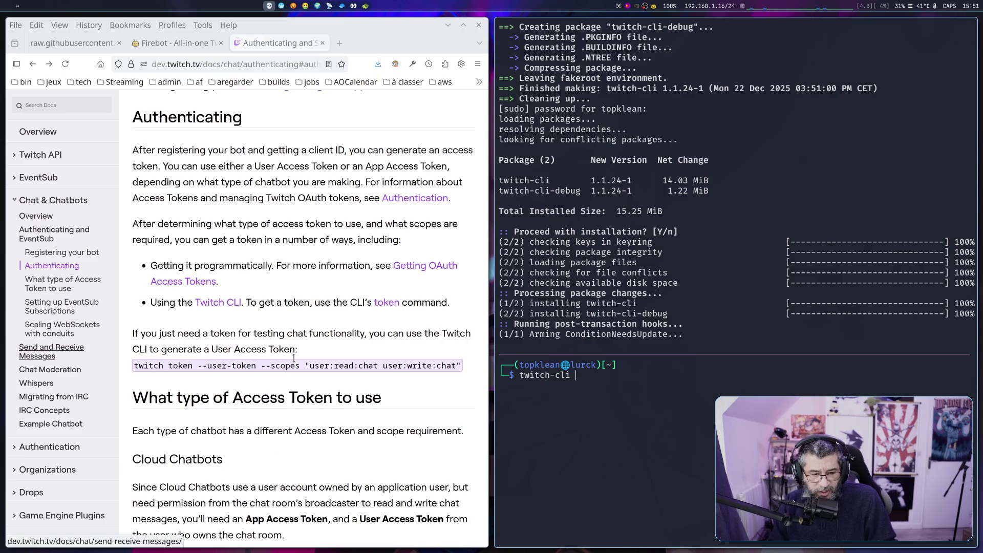
Extend the twitch-cli command to token --user-token --scopes "user:read:chat user:write:chat".
text(token --user()
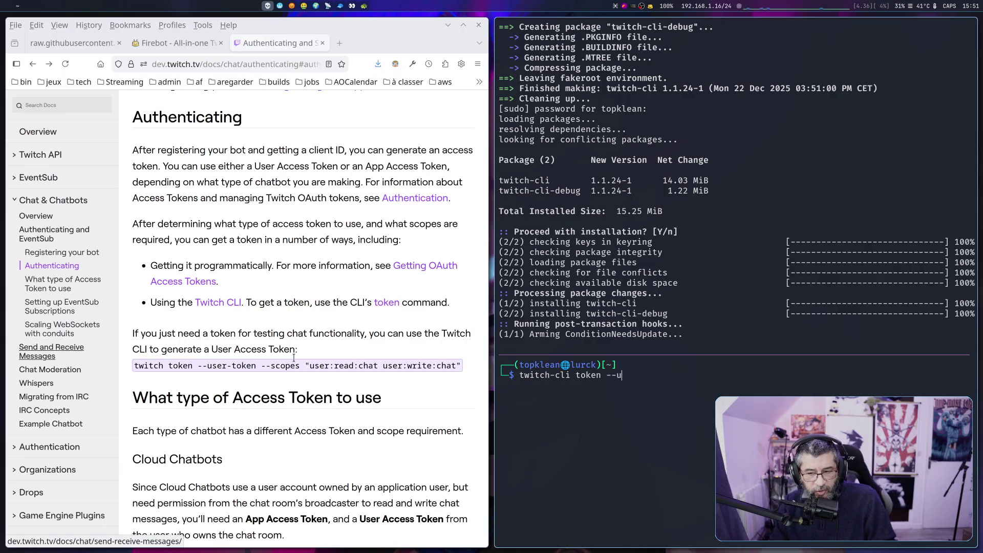
key(BackSpace)
text(-tok)
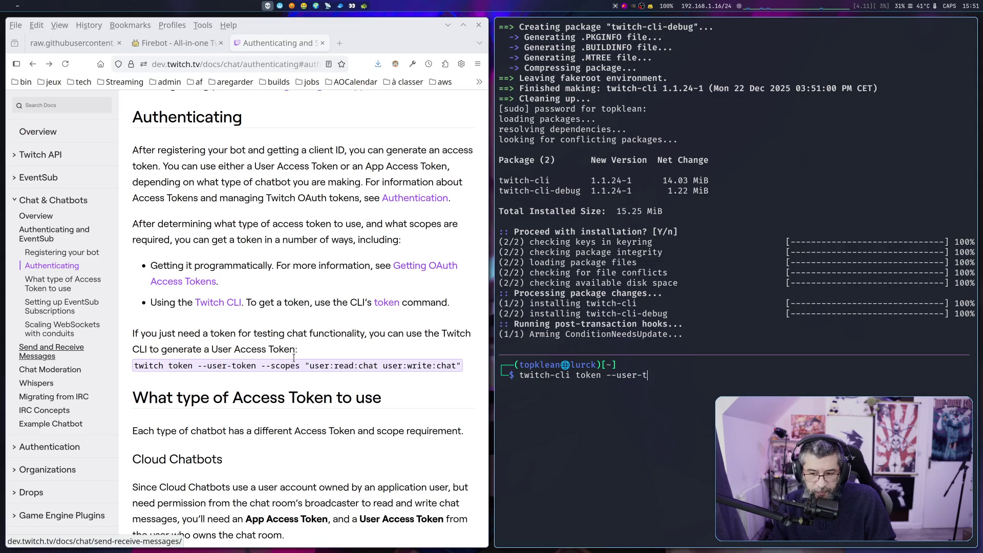
text(en)
text( --scopes)
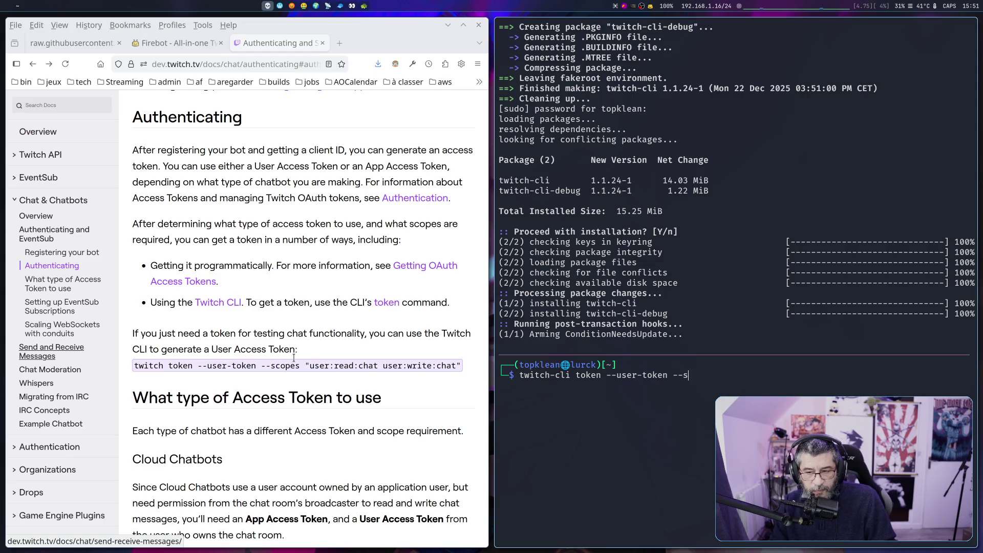
text( "user:r)
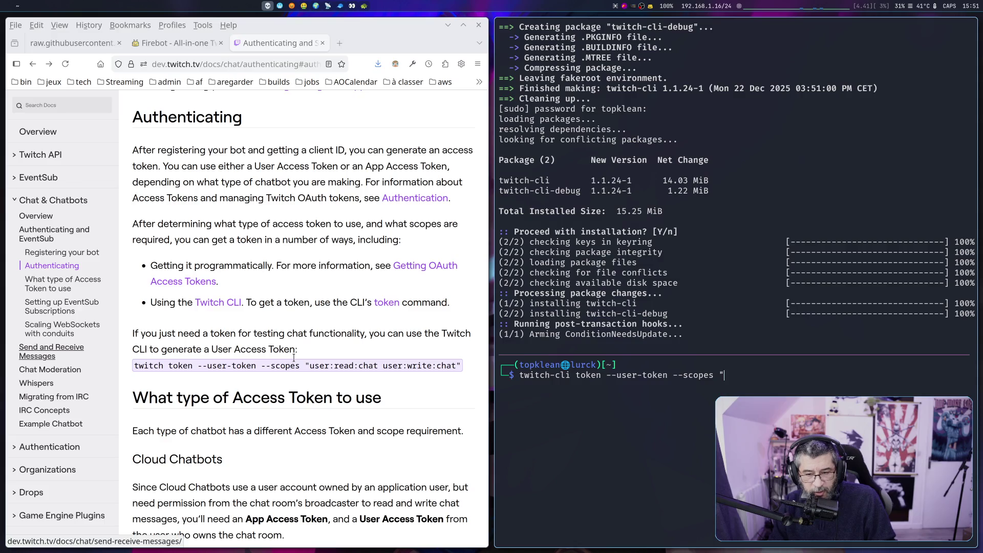
text(ead:chat )
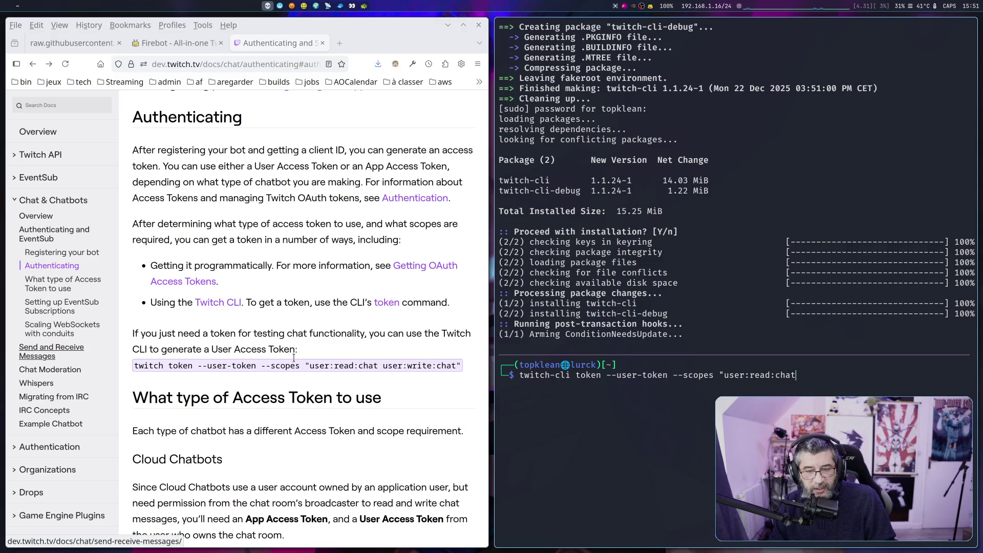
text(user:write:)
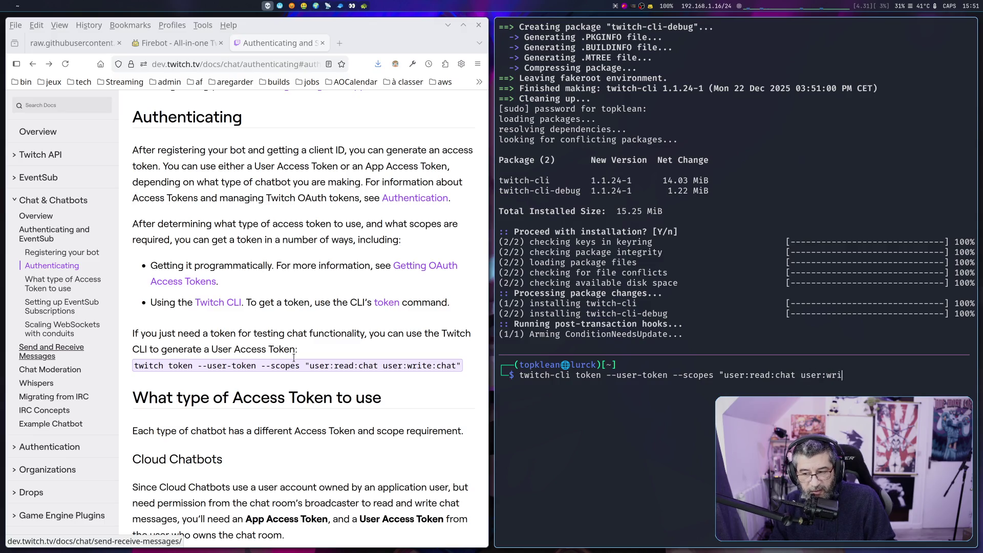
text(chat")
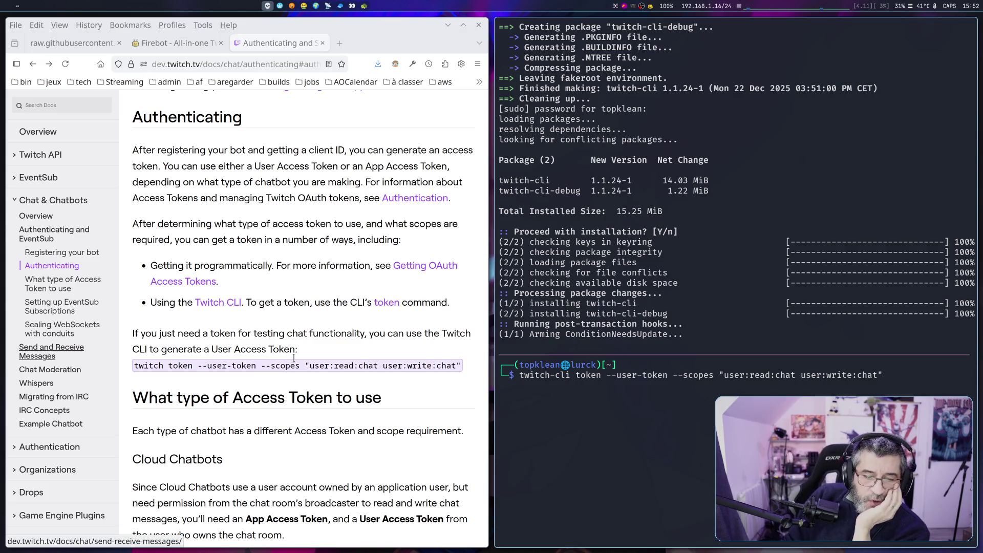
Read the docs' note on testing chat functionality and the example token command.
drag(292, 333, 437, 332)
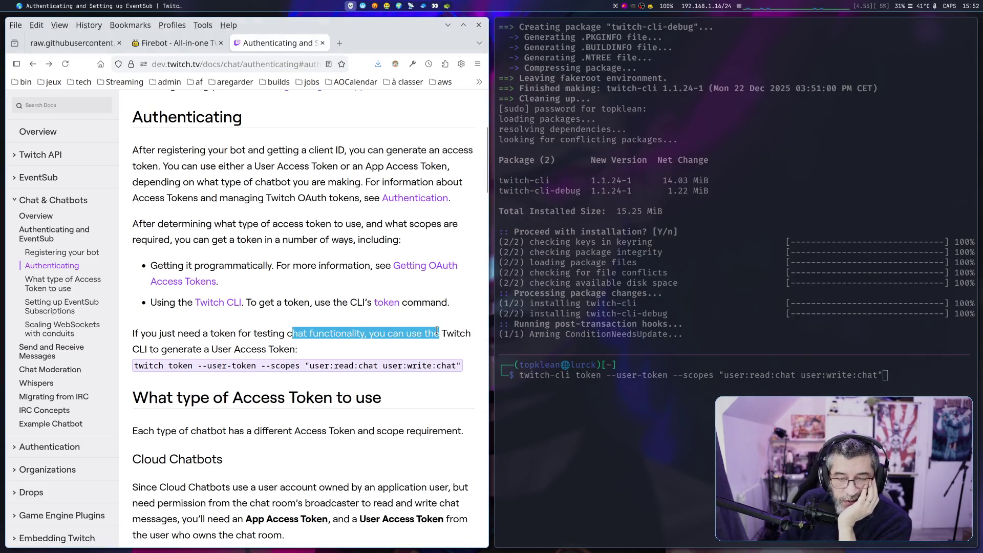
click(434, 343)
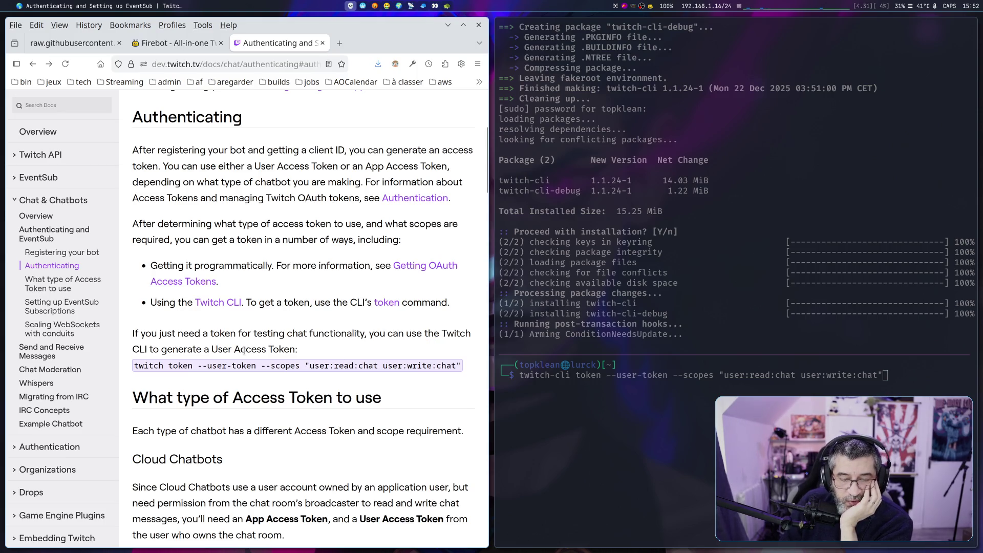
scroll(244, 350, down, 3)
drag(227, 292, 466, 296)
scroll(299, 322, down, 3)
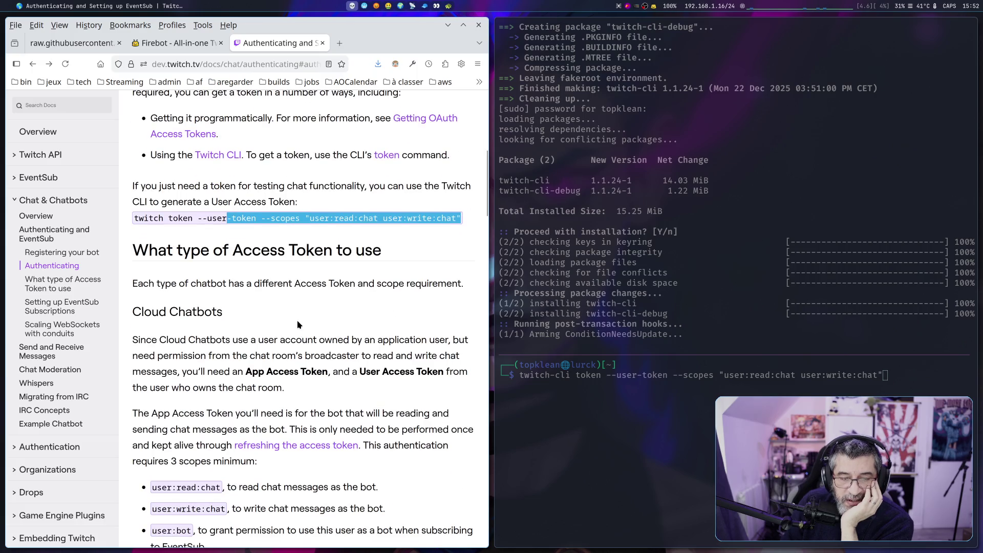
click(190, 259)
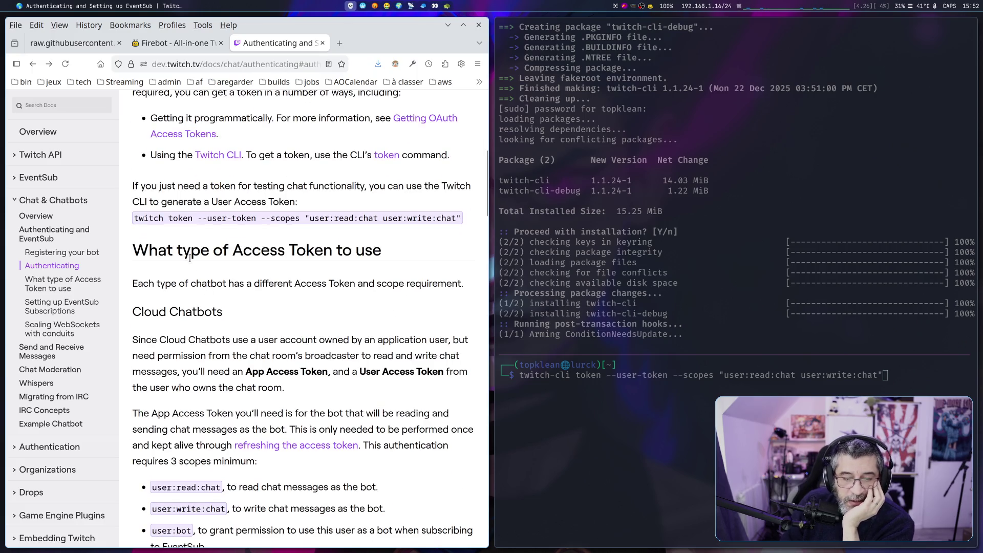
scroll(190, 260, down, 4)
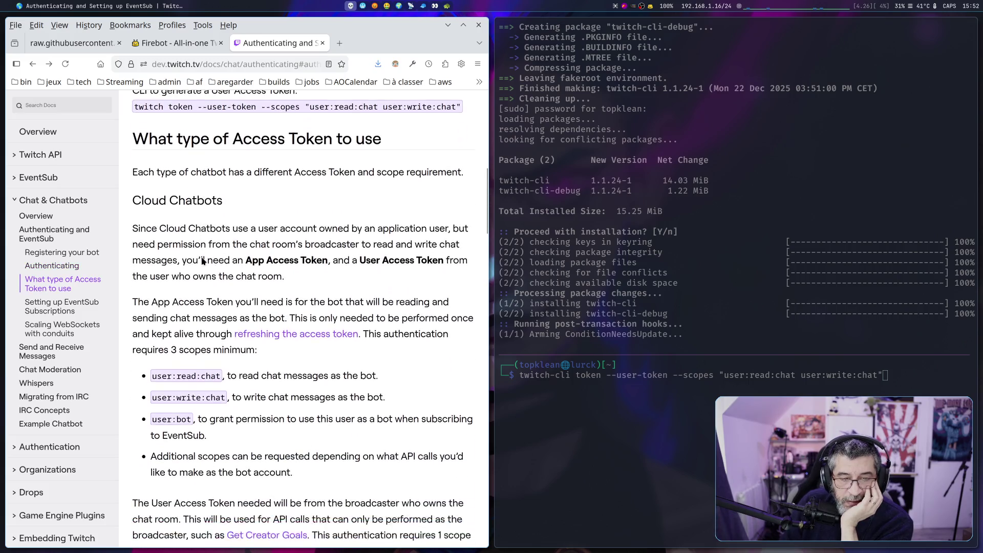
Add user:bot to the command's --scopes list after reading that scope's description.
drag(172, 361, 205, 361)
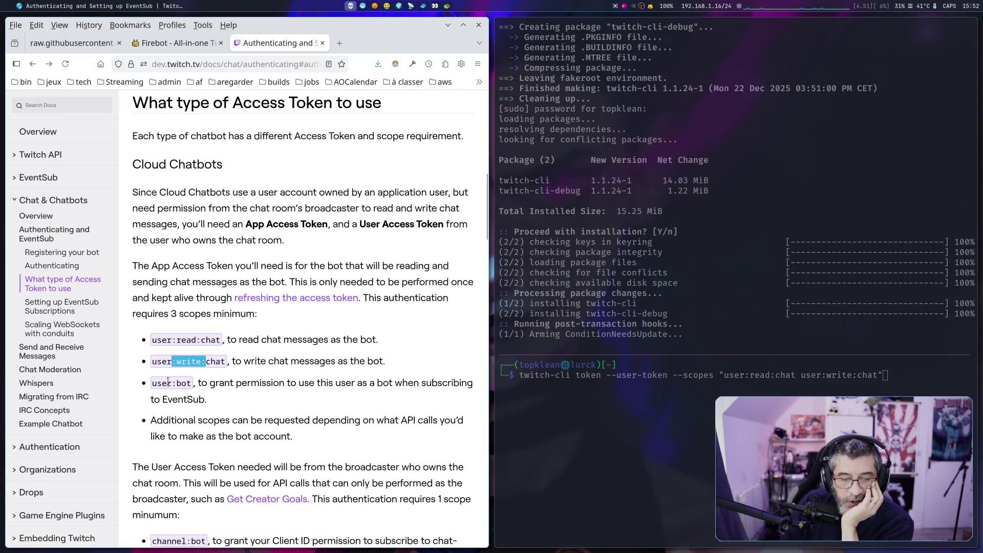
mouse_move(159, 383)
mouse_down()
mouse_move(394, 383)
mouse_move(398, 395)
mouse_up()
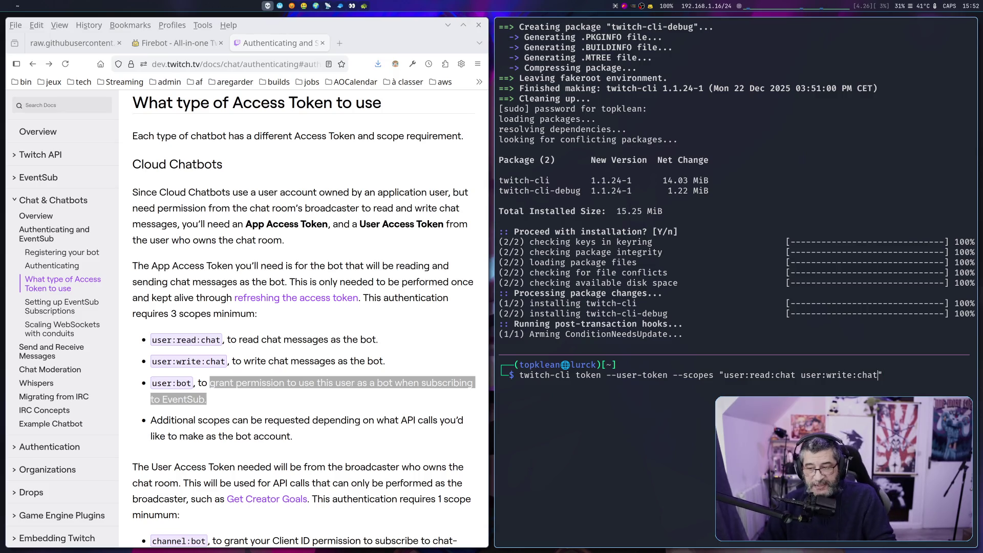
text(user:bot)
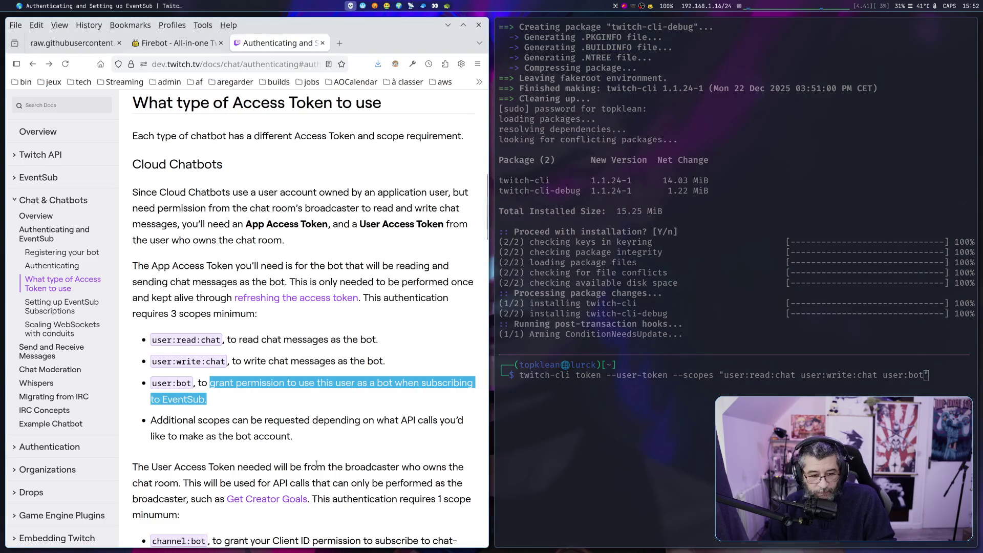
Read the rest of the user:bot scope description and the note on additional scopes.
click(332, 462)
drag(188, 383, 283, 387)
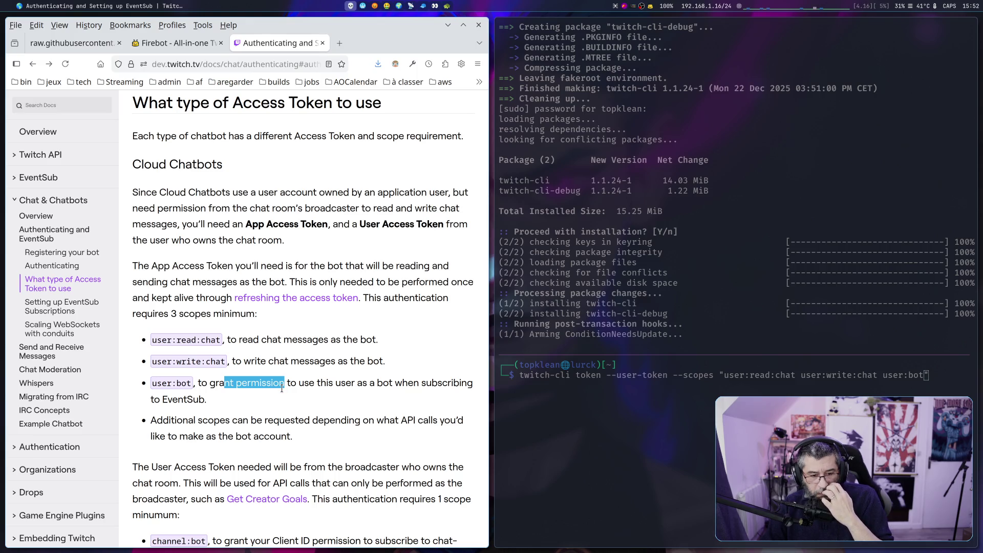
click(282, 389)
scroll(327, 373, down, 3)
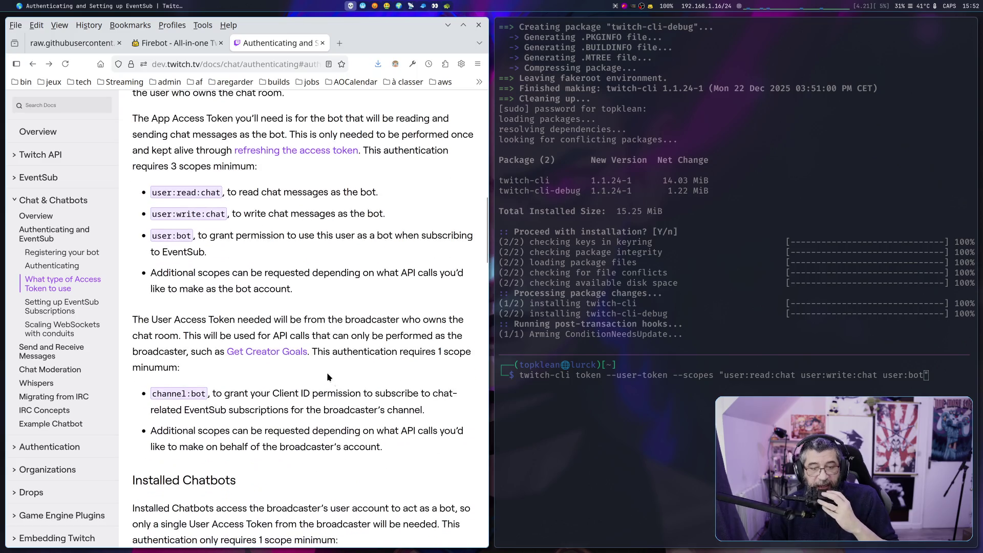
mouse_move(309, 235)
mouse_down()
mouse_move(479, 240)
mouse_move(361, 273)
mouse_move(224, 255)
mouse_up()
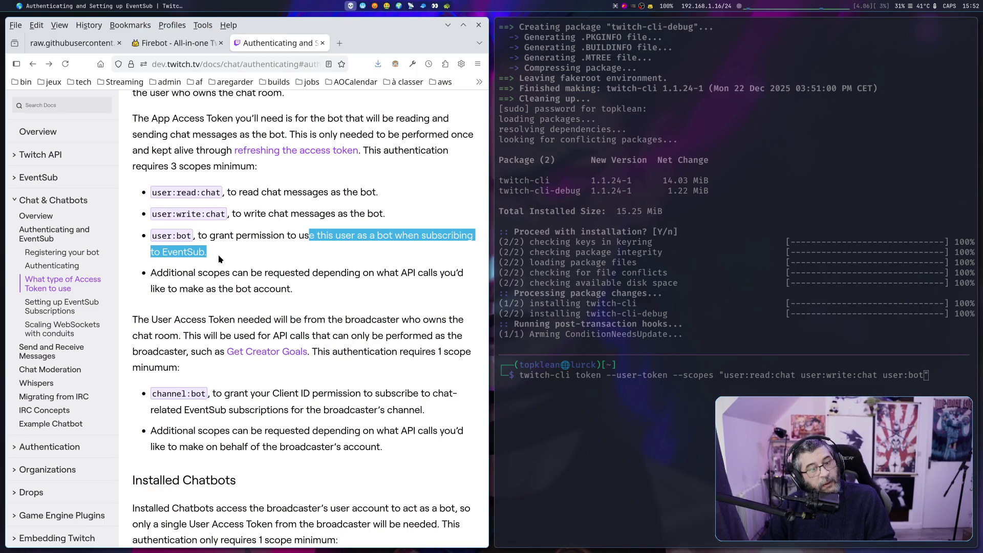
mouse_move(193, 272)
mouse_down()
mouse_move(434, 275)
mouse_move(434, 288)
mouse_up()
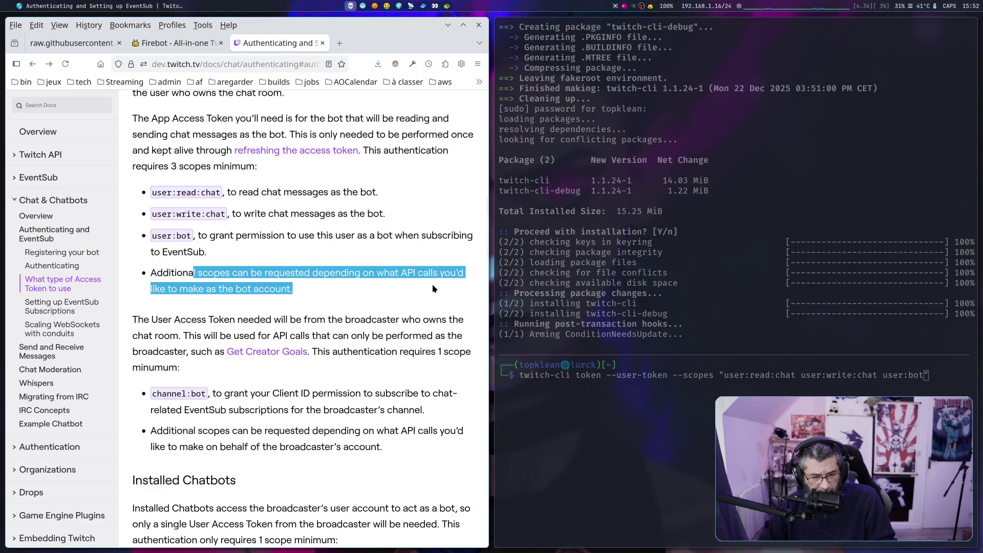
click(268, 283)
mouse_move(251, 275)
mouse_down()
mouse_move(422, 277)
mouse_move(299, 294)
mouse_up()
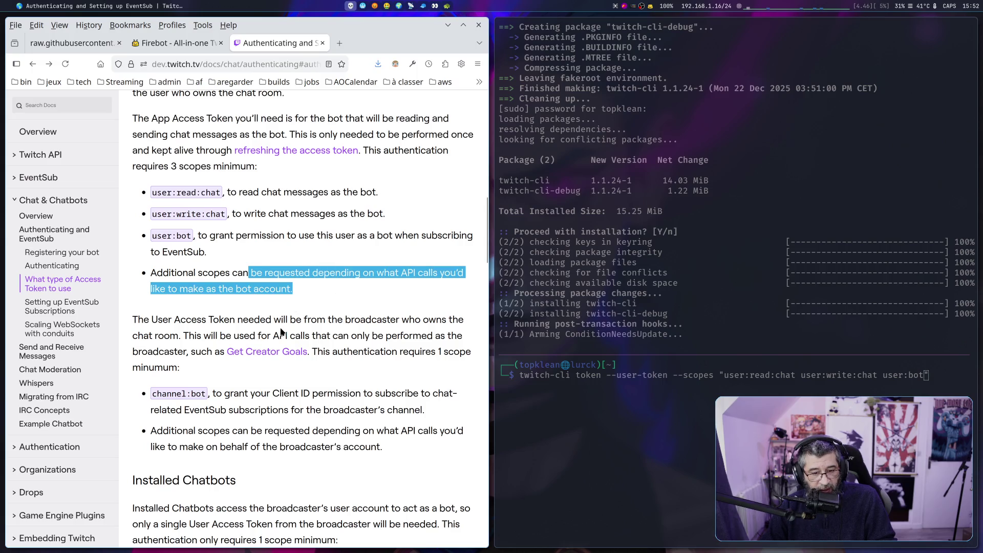
scroll(284, 300, down, 2)
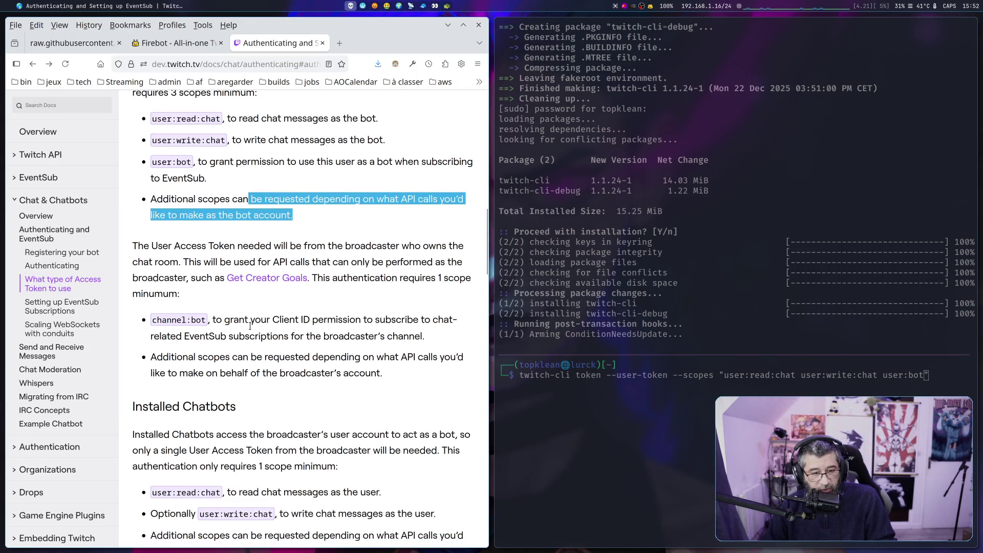
click(714, 378)
click(714, 378)
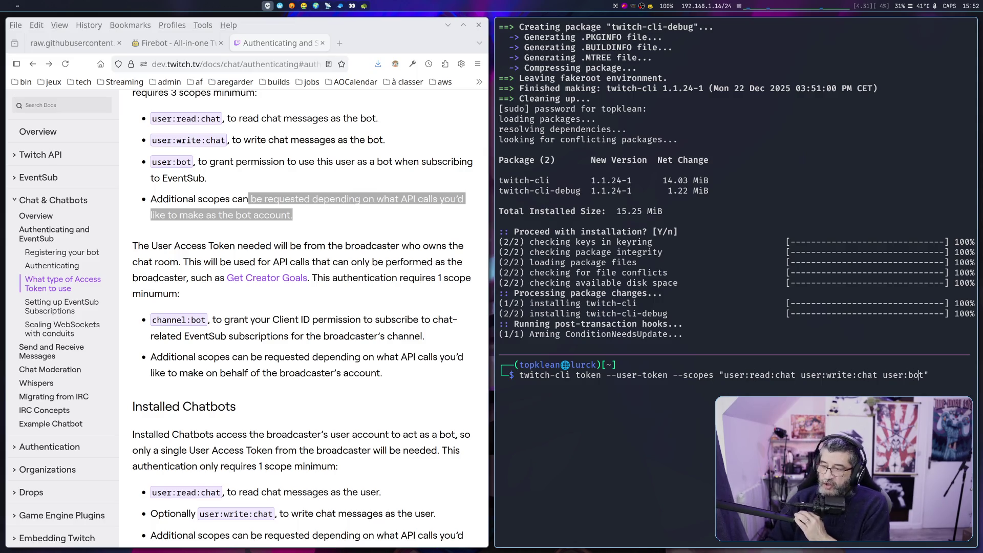
Run the token command without user:bot and enter the channel name at the Client ID prompt.
click(924, 376)
key(BackSpace)
key(BackSpace)
key(BackSpace)
key(BackSpace)
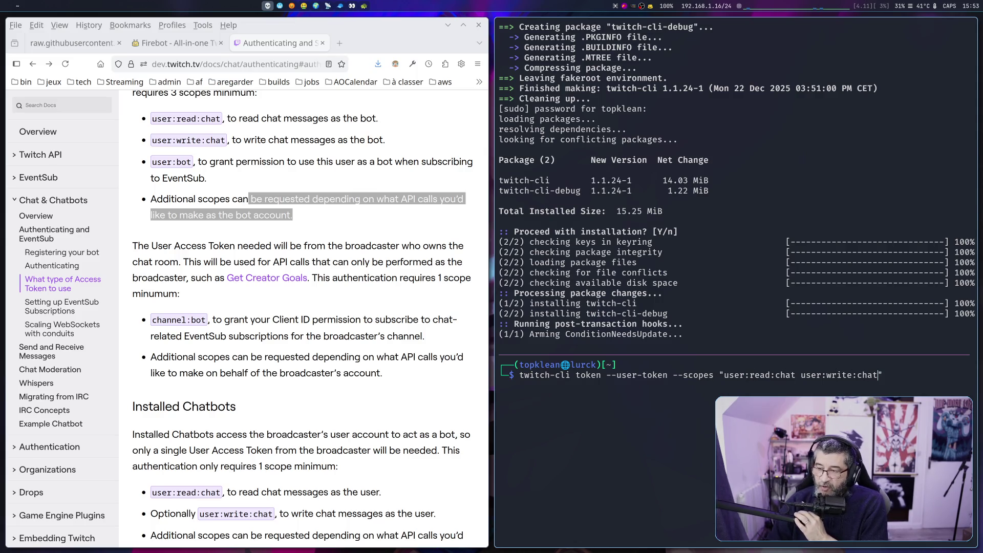
key(Return)
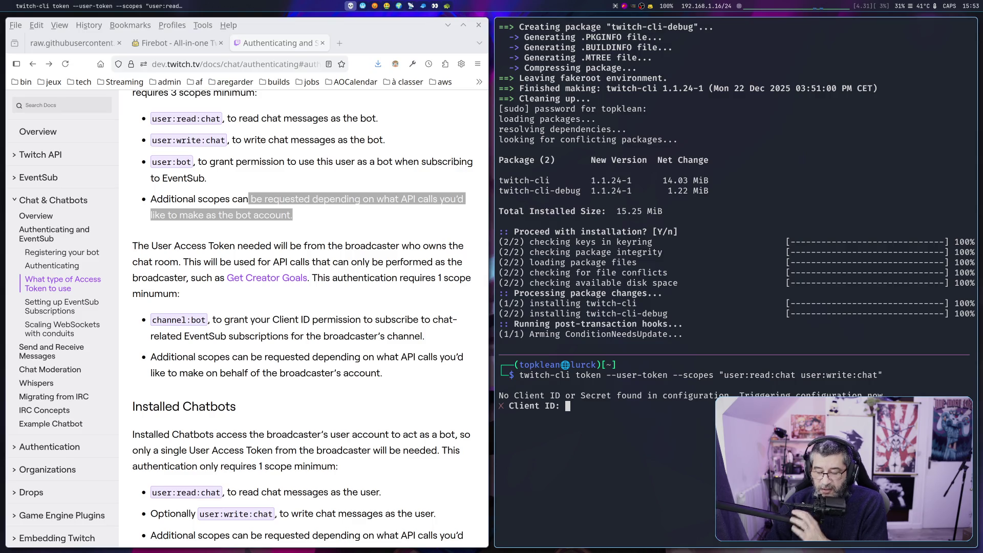
text(topklean)
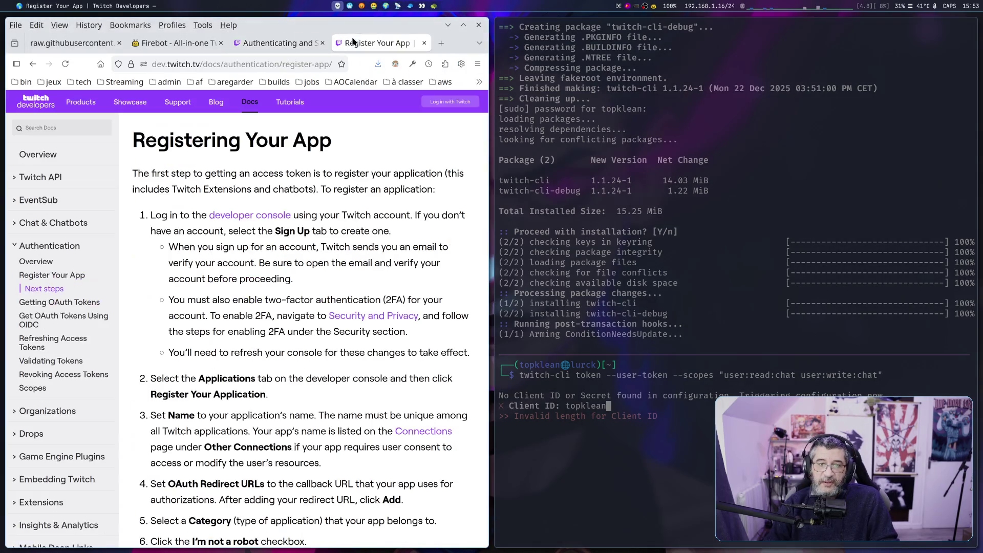
Abort the pending twitch-cli Client ID prompt with Ctrl+C, then go back to the docs.
key(alt+Tab)
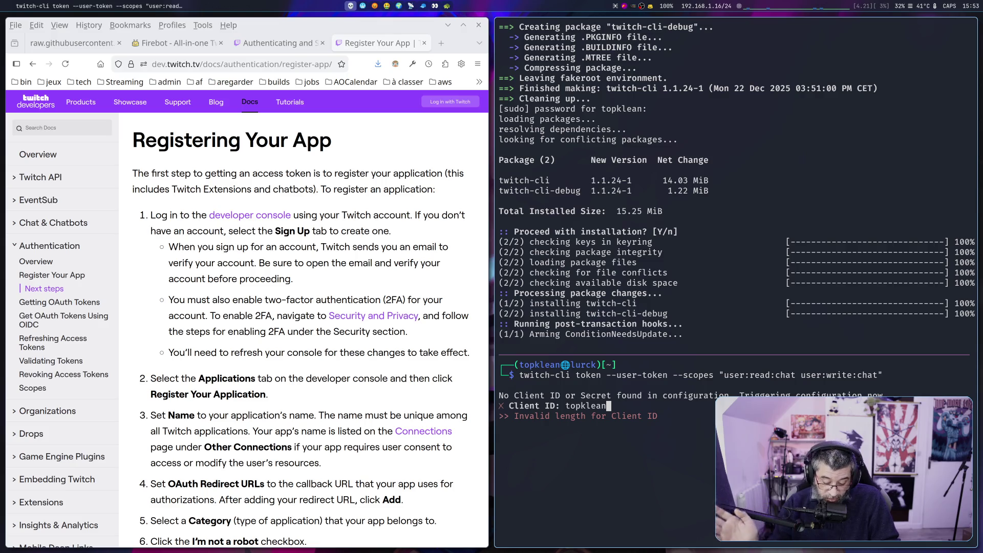
key(ctrl+c)
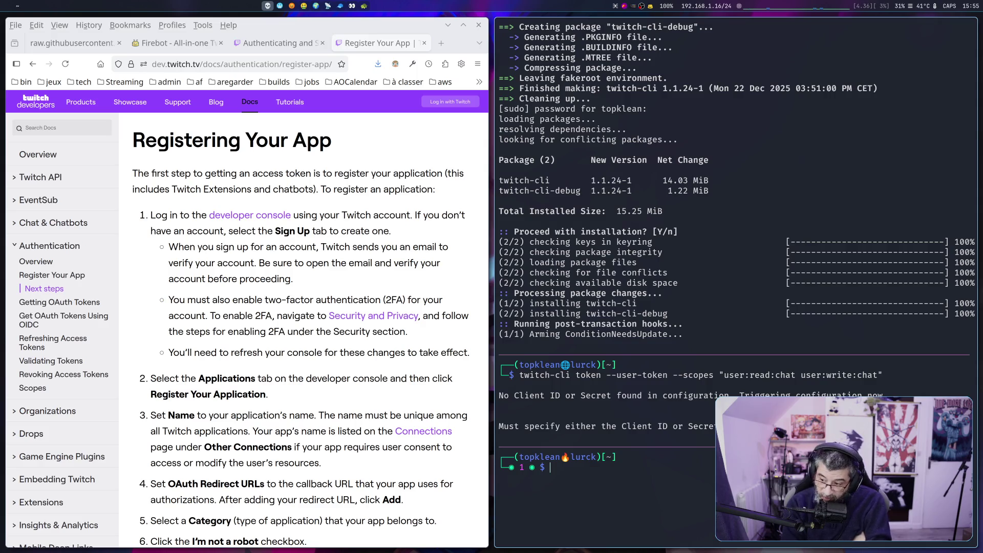
key(super+Left)
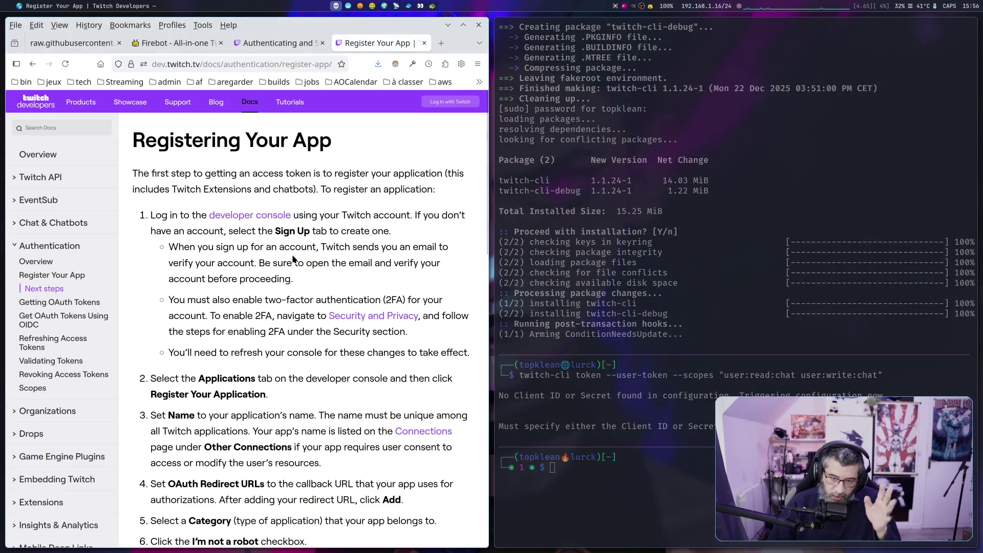
key(ctrl+l)
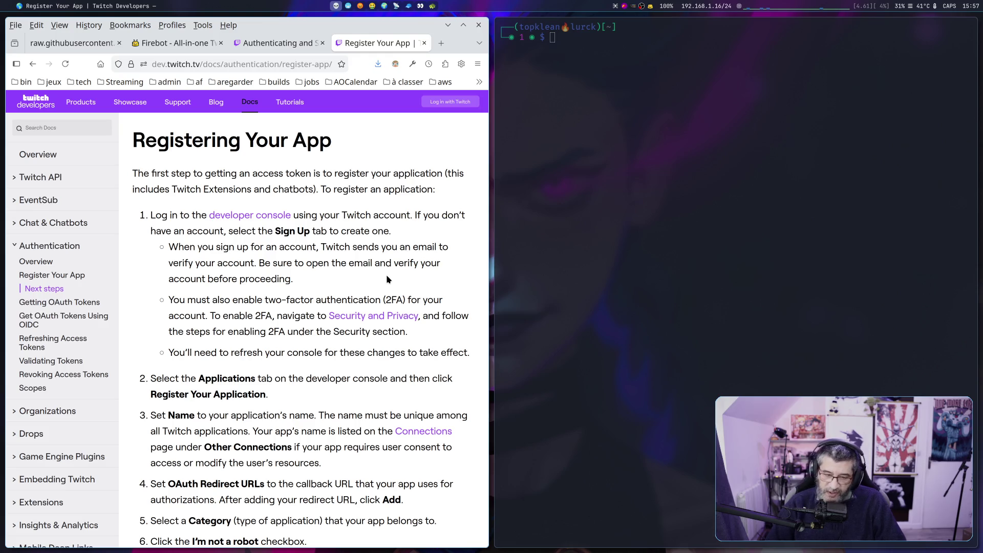
Scroll through the remaining Registering Your App steps and open a new browser tab.
scroll(387, 279, down, 3)
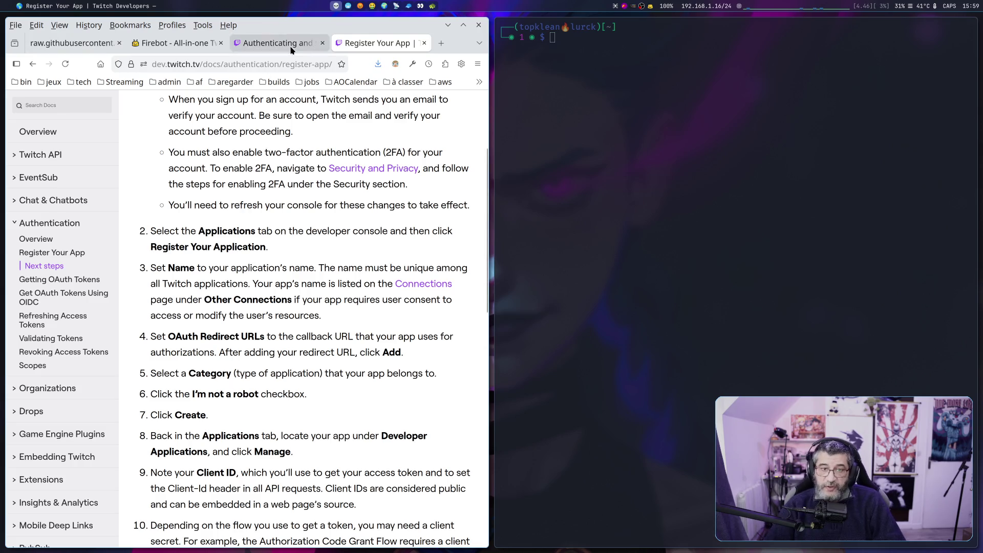
click(441, 44)
Load the streamer's Twitch channel page in the new tab and pause the live stream.
text(twitch.tv/)
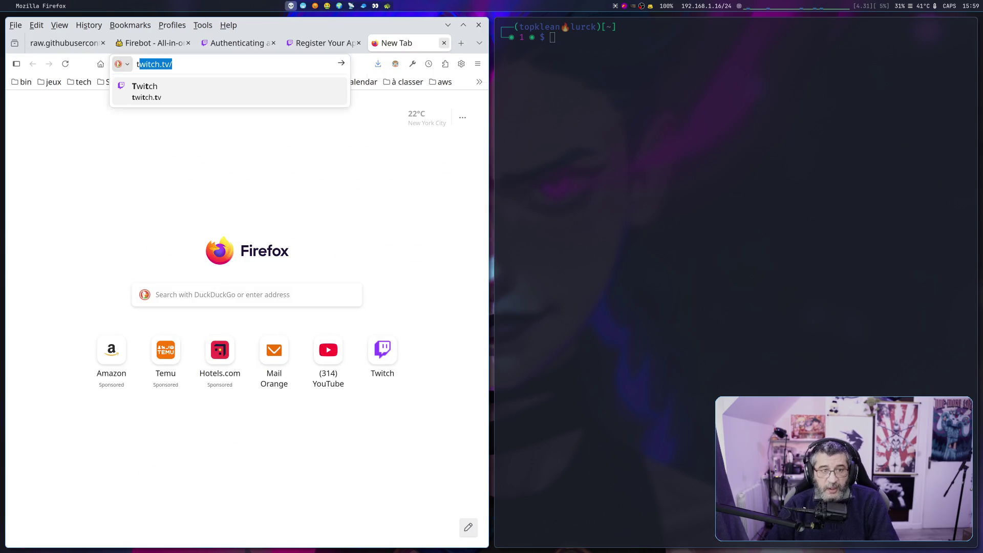
text(to)
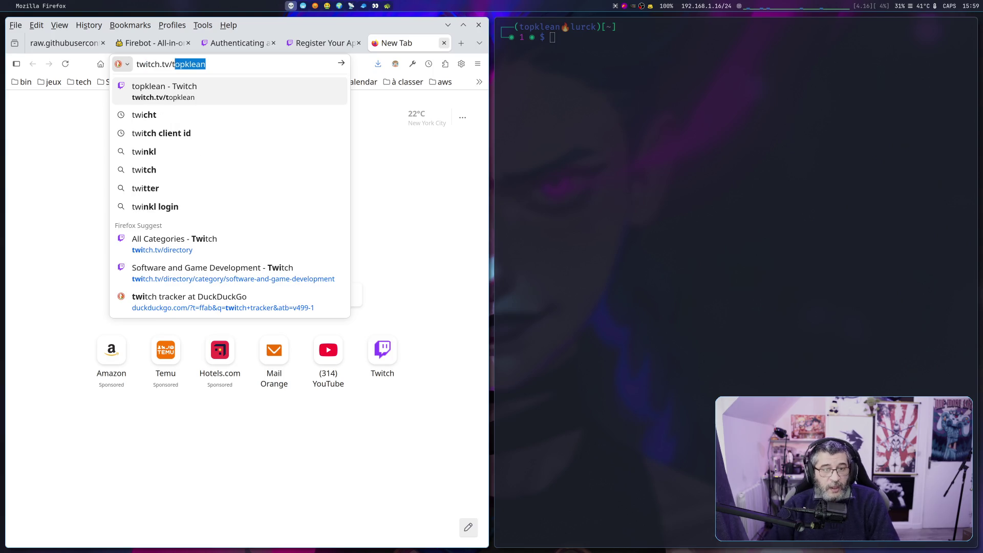
text(pklean/t)
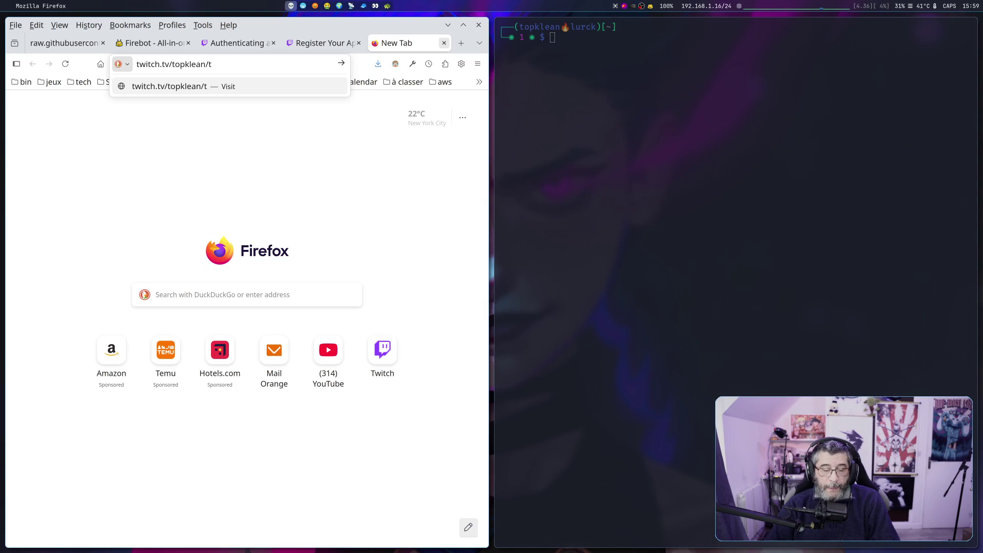
text(chat)
key(Return)
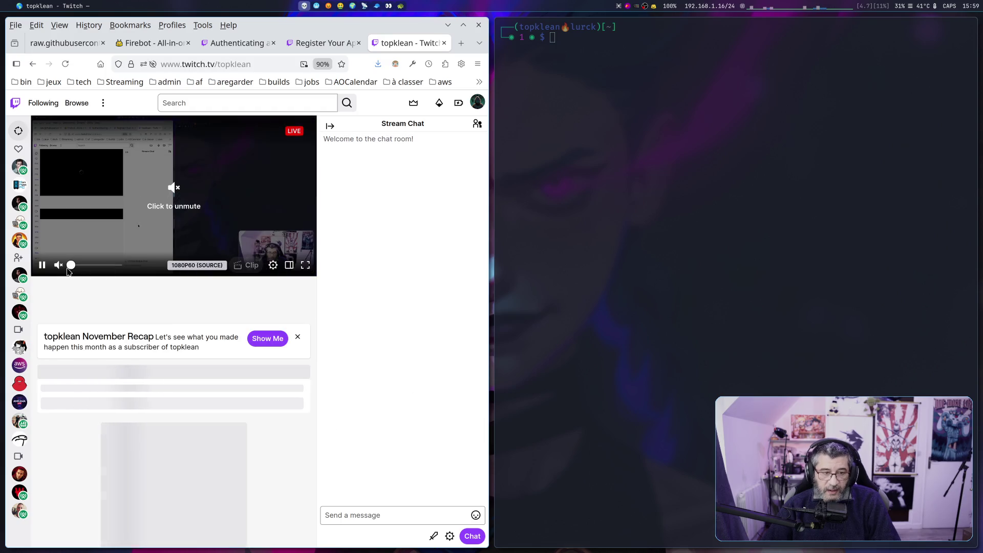
click(171, 187)
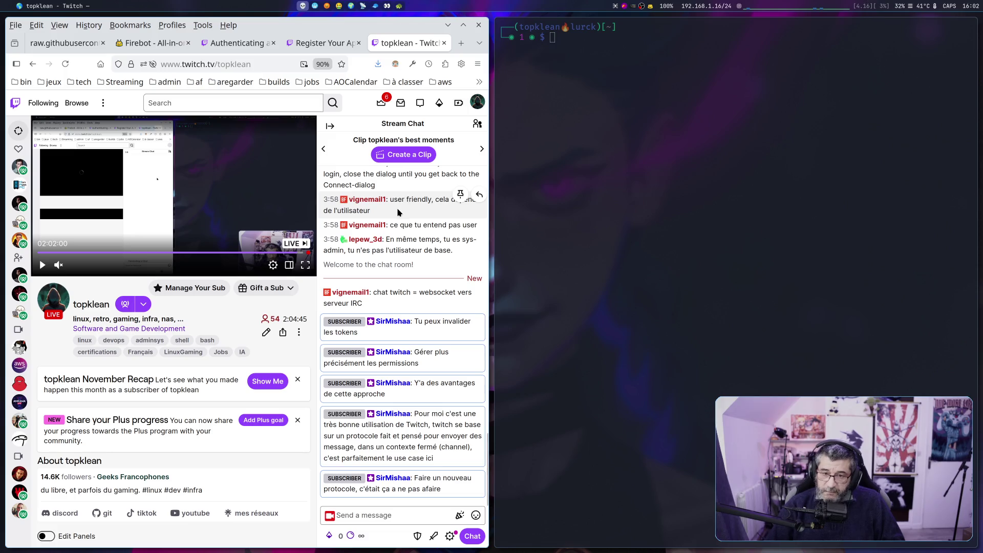
scroll(401, 214, up, 5)
Close the 'Share your Plus progress' and 'November Recap' cards on the channel page.
scroll(403, 219, down, 5)
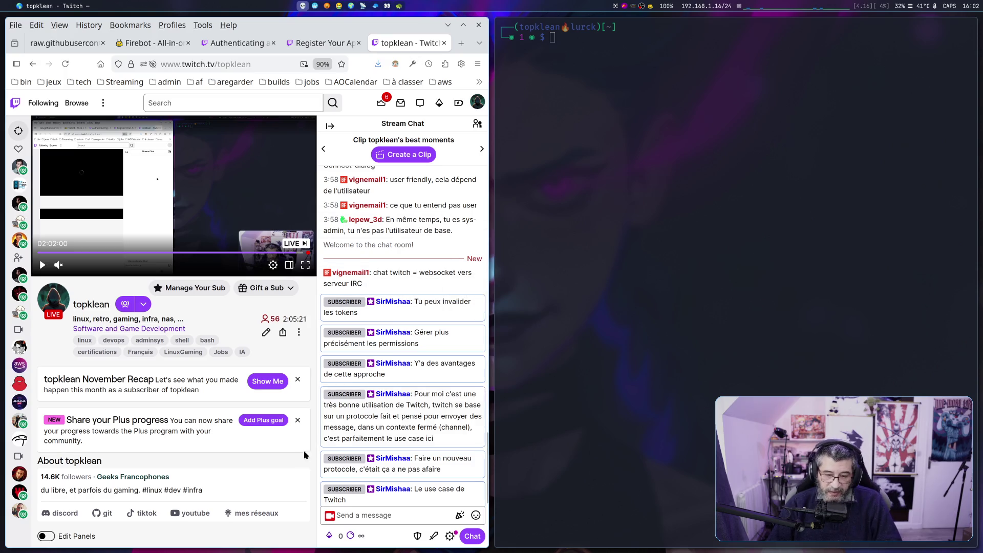
click(297, 420)
click(297, 380)
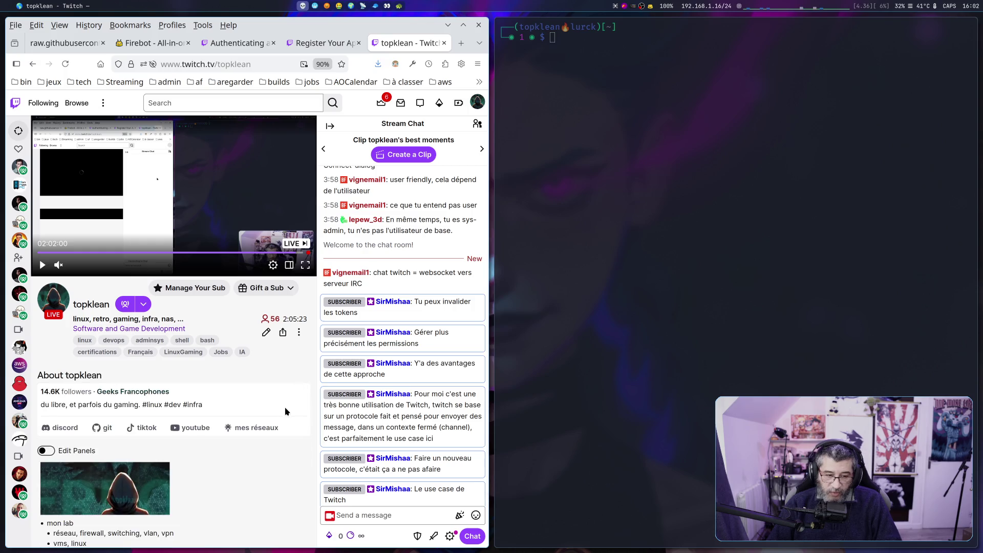
Close the Twitch channel tab and follow the twitch-cli makepkg output until compression finishes.
key(ctrl+w)
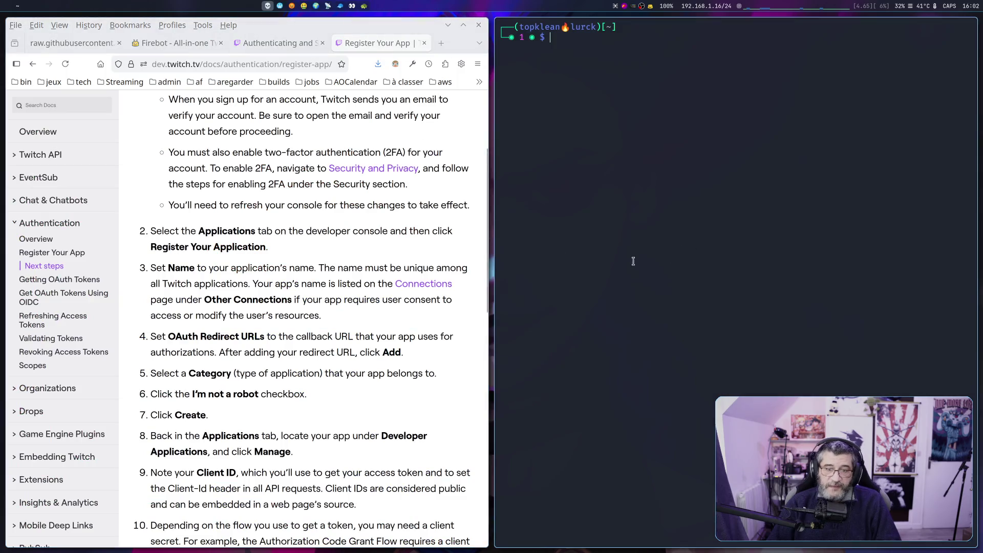
scroll(316, 281, up, 5)
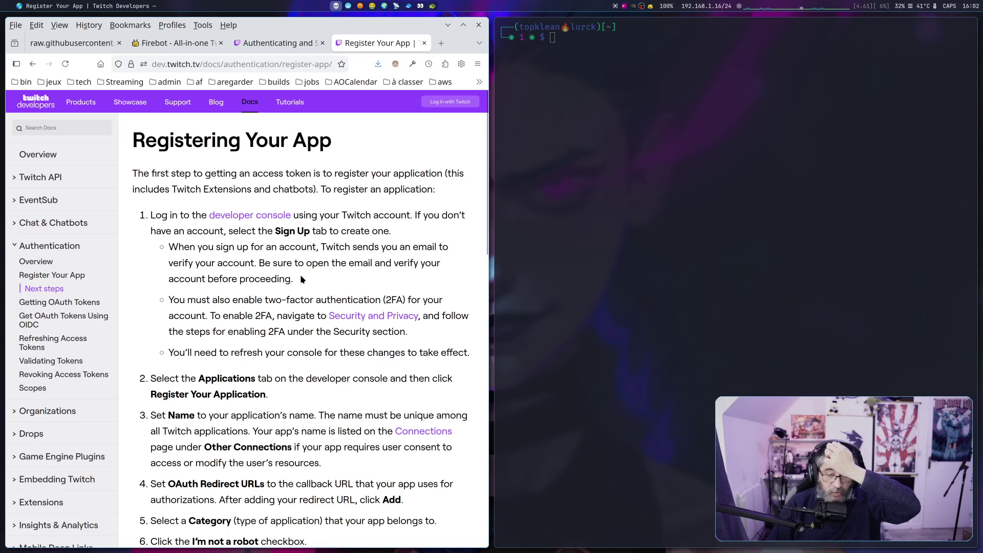
scroll(302, 279, down, 4)
scroll(558, 204, up, 7)
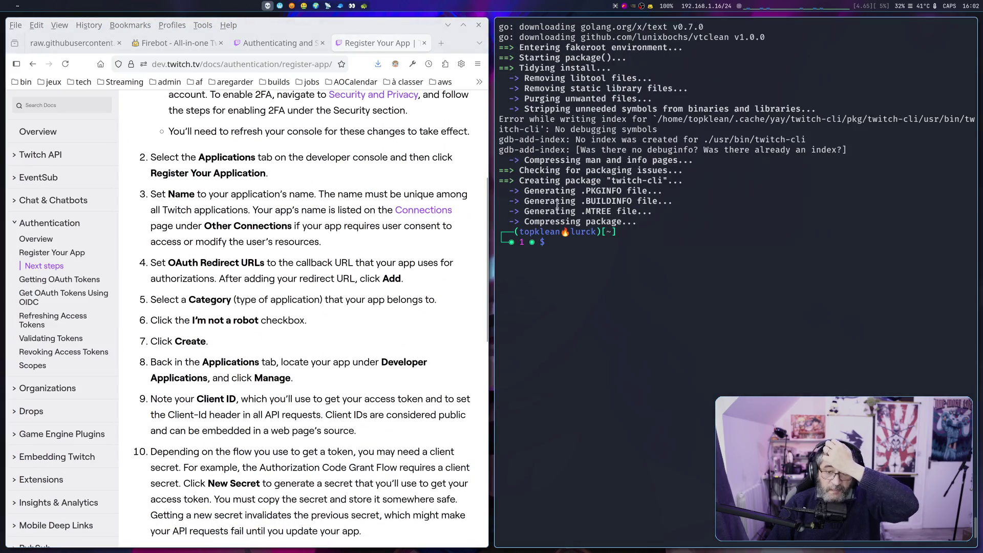
scroll(557, 204, up, 10)
scroll(559, 210, down, 8)
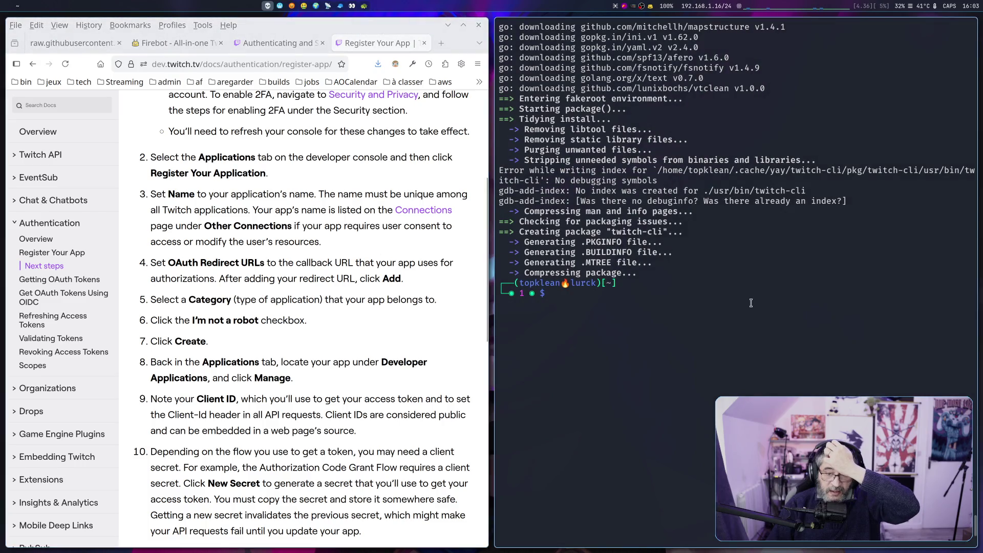
scroll(751, 303, up, 10)
scroll(752, 303, down, 11)
scroll(751, 303, down, 5)
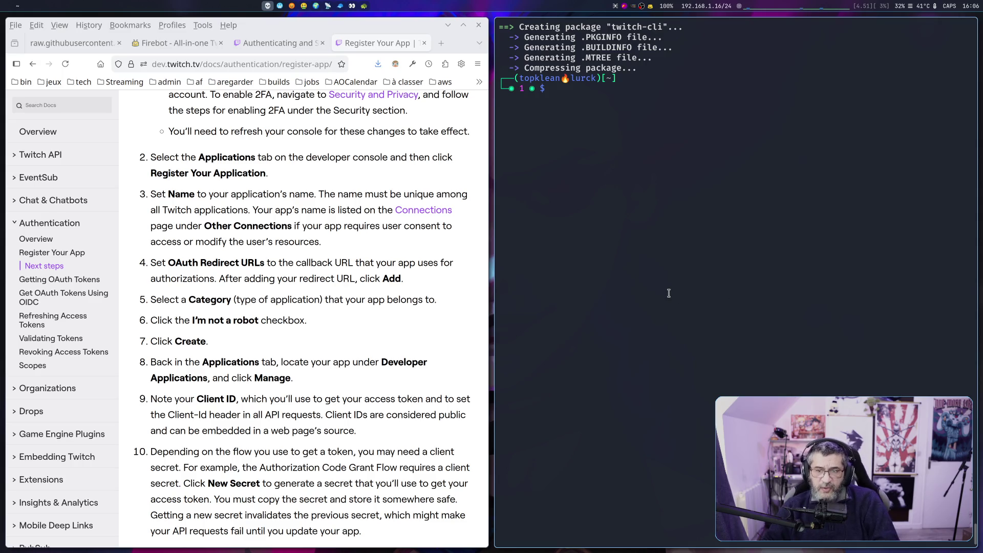
Clear the terminal and enter ls ~/Downloads/ at the prompt without running it.
key(alt+Tab)
key(shift+Right)
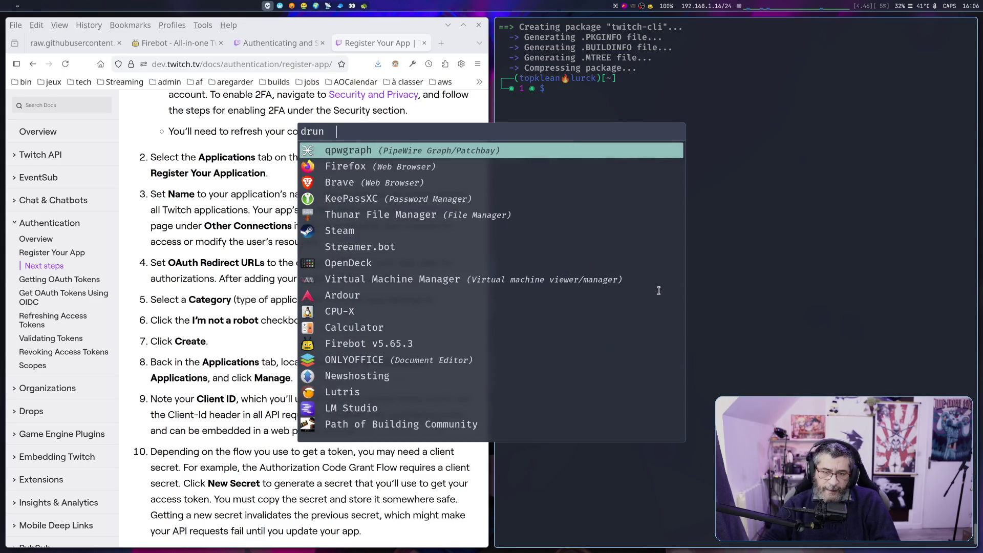
key(Escape)
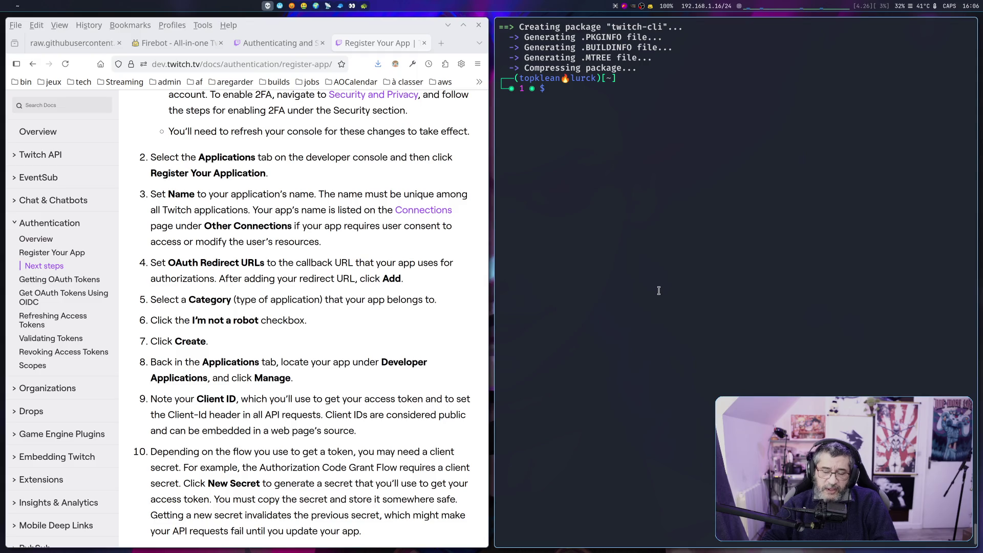
key(ctrl+l)
text(ls)
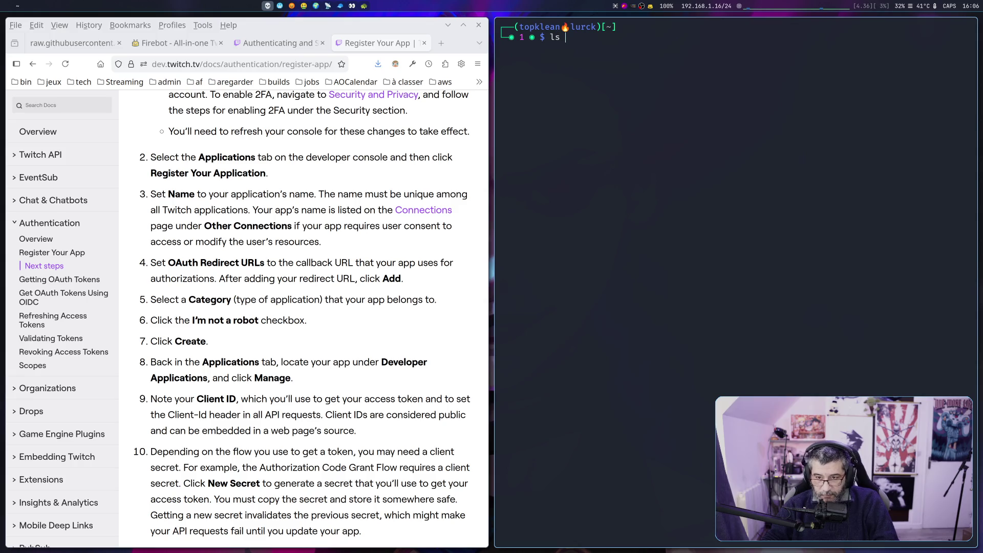
text(~/D)
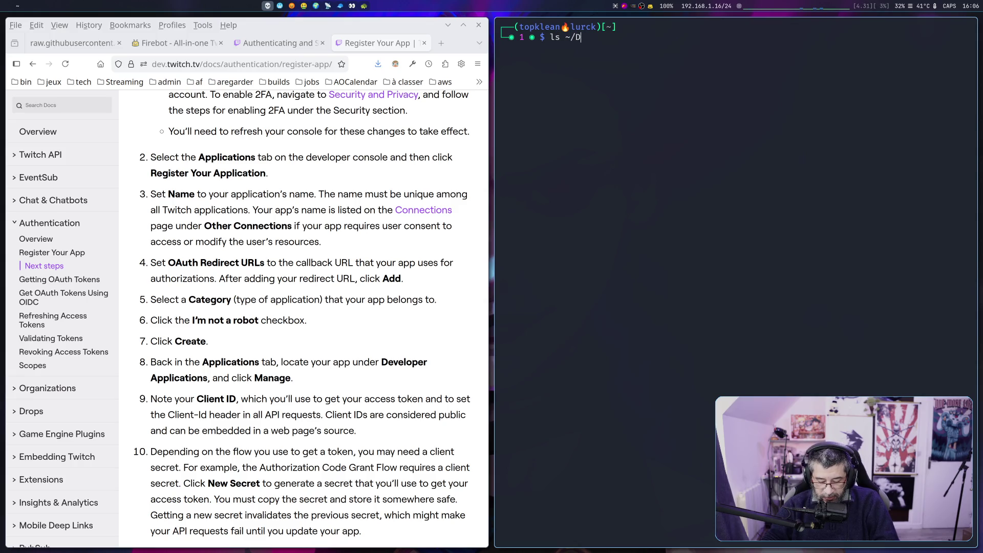
text(own)
key(Tab)
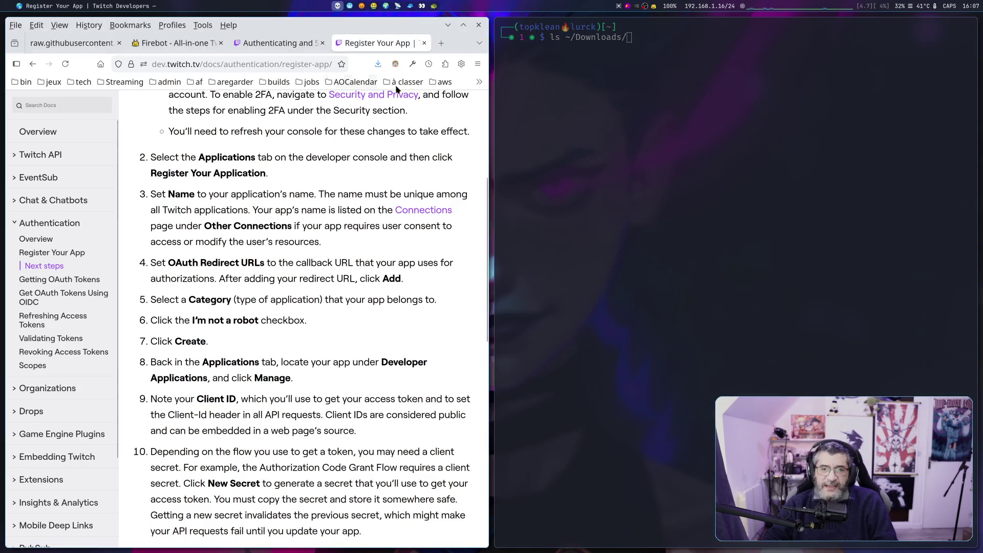
click(442, 43)
Search the web for 'chatterino' and open the Chatterino homepage.
text(cha)
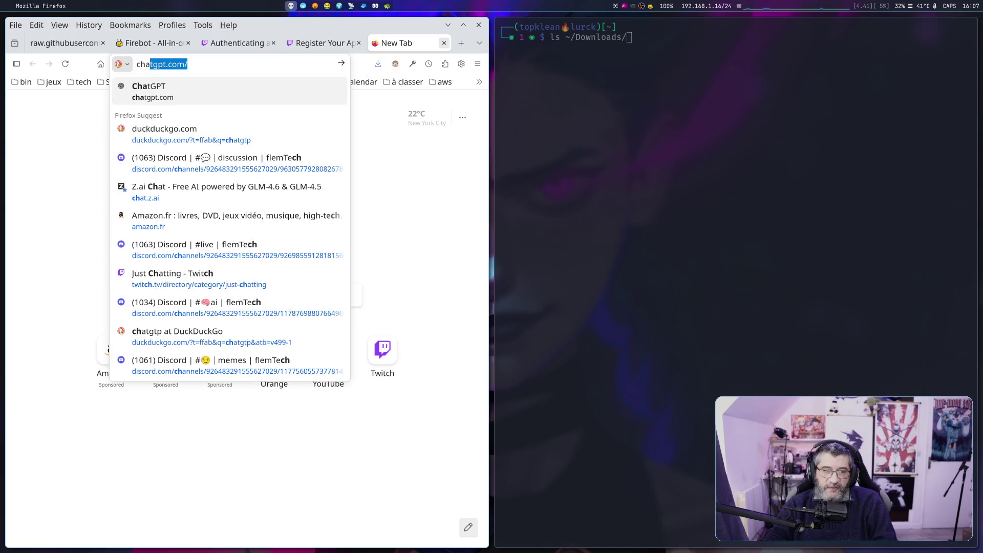
text(r)
key(BackSpace)
text(tterino)
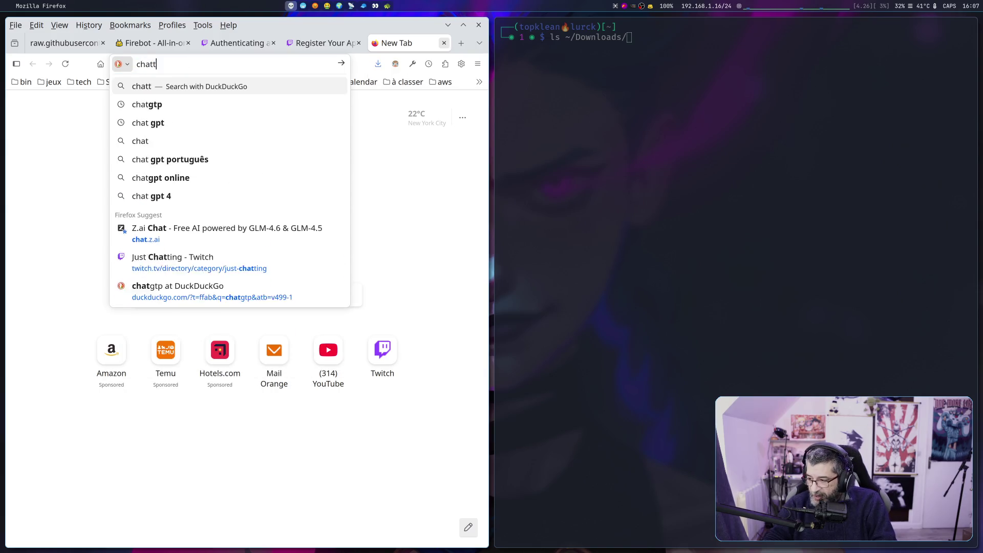
key(Return)
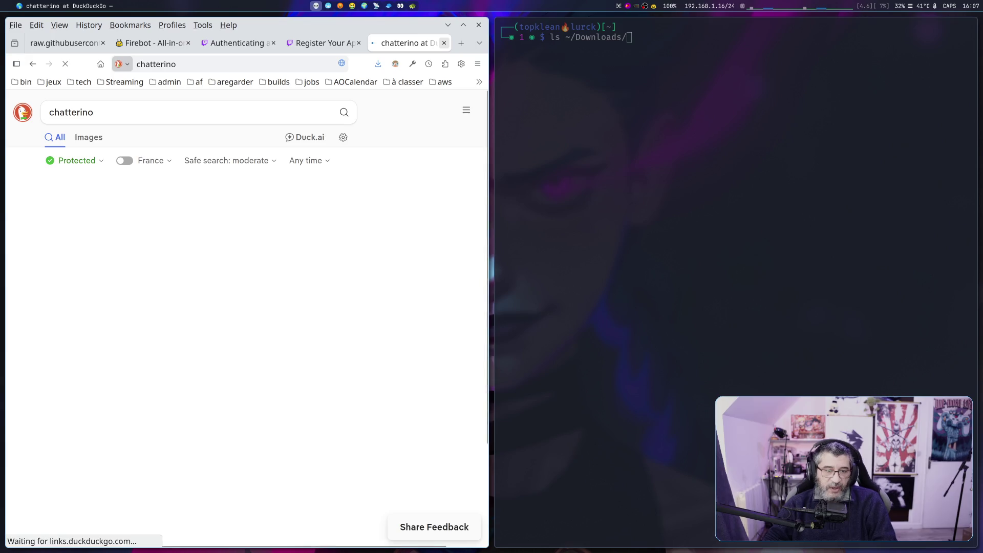
click(97, 190)
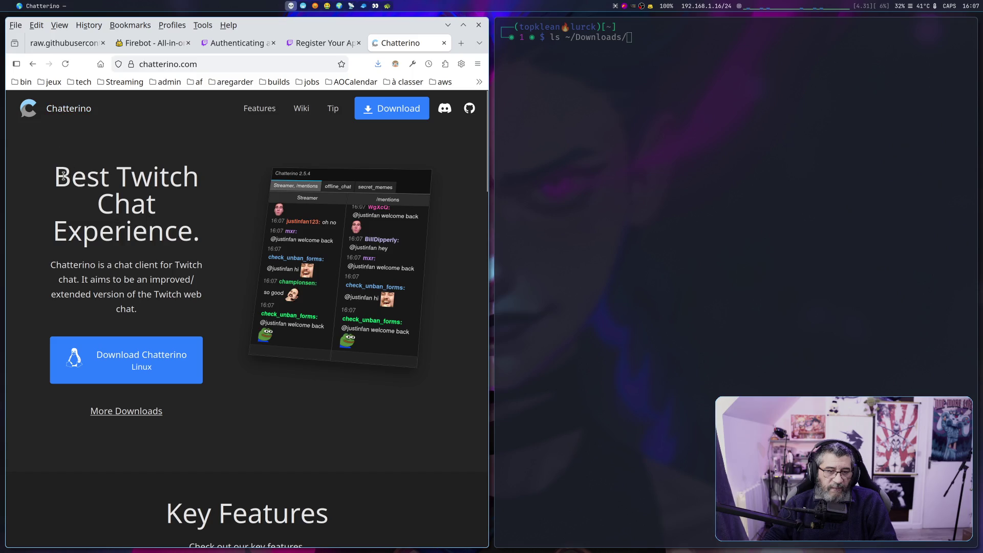
Read the Chatterino homepage headline and description paragraph.
drag(64, 176, 195, 240)
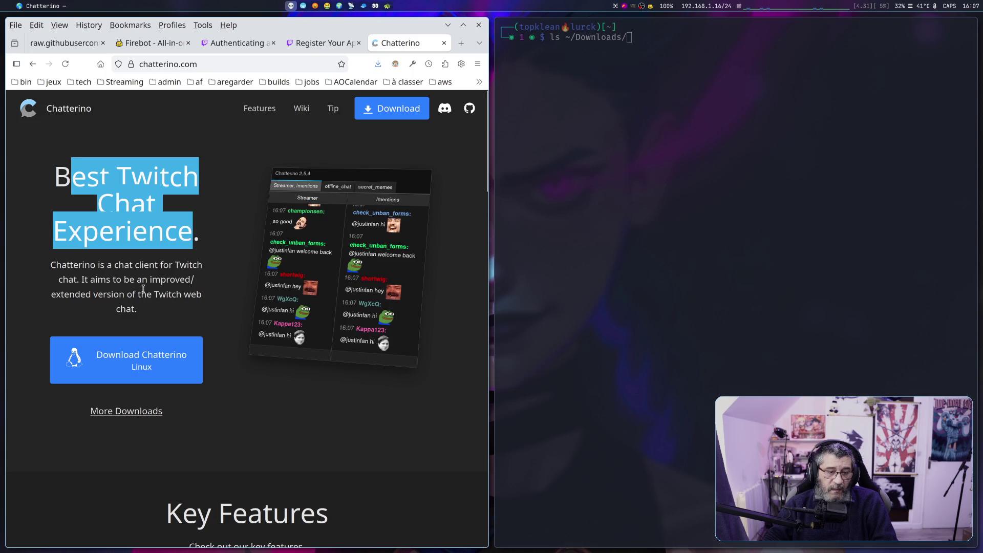
mouse_move(90, 266)
mouse_down()
mouse_move(183, 266)
mouse_move(181, 294)
mouse_up()
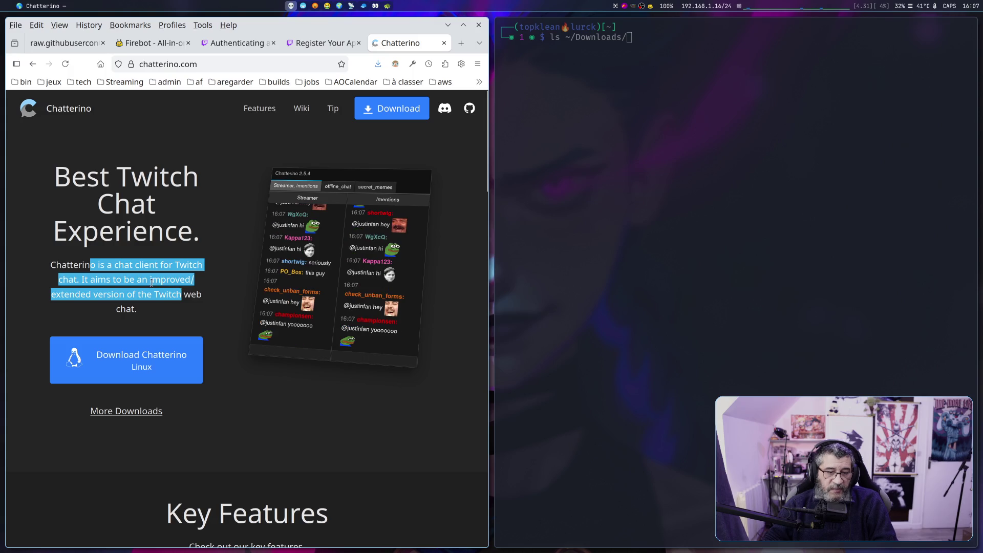
click(137, 290)
mouse_move(86, 294)
mouse_down()
mouse_move(193, 296)
mouse_move(192, 311)
mouse_up()
scroll(190, 314, down, 2)
scroll(189, 314, up, 2)
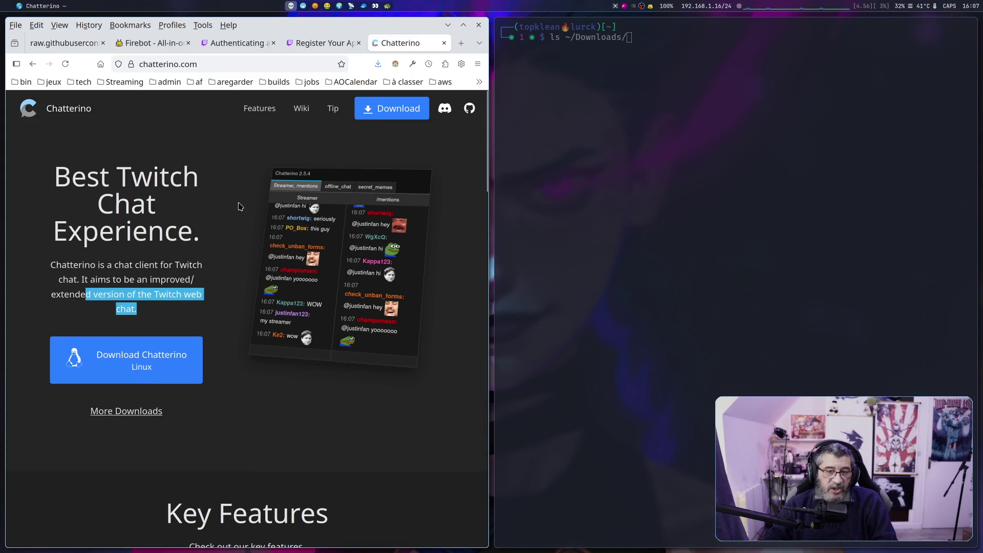
scroll(345, 238, down, 15)
scroll(345, 237, up, 13)
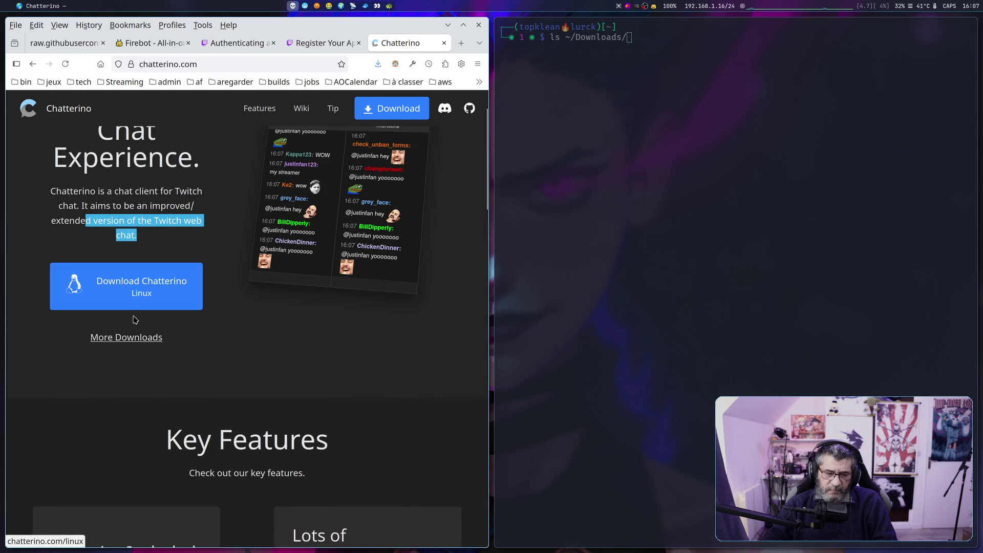
Open the Linux download page and scroll to its Flatpak install instructions.
click(132, 336)
scroll(187, 320, up, 2)
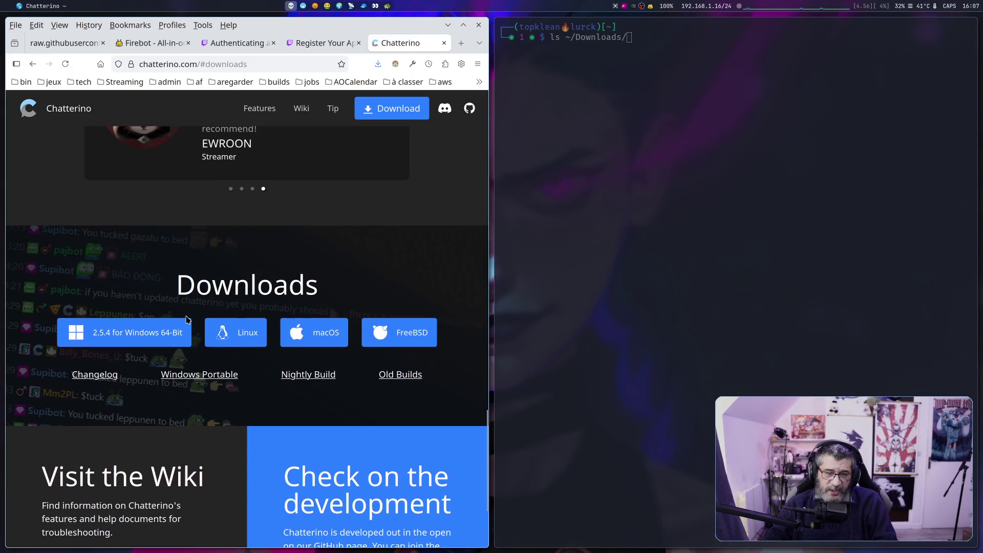
click(227, 336)
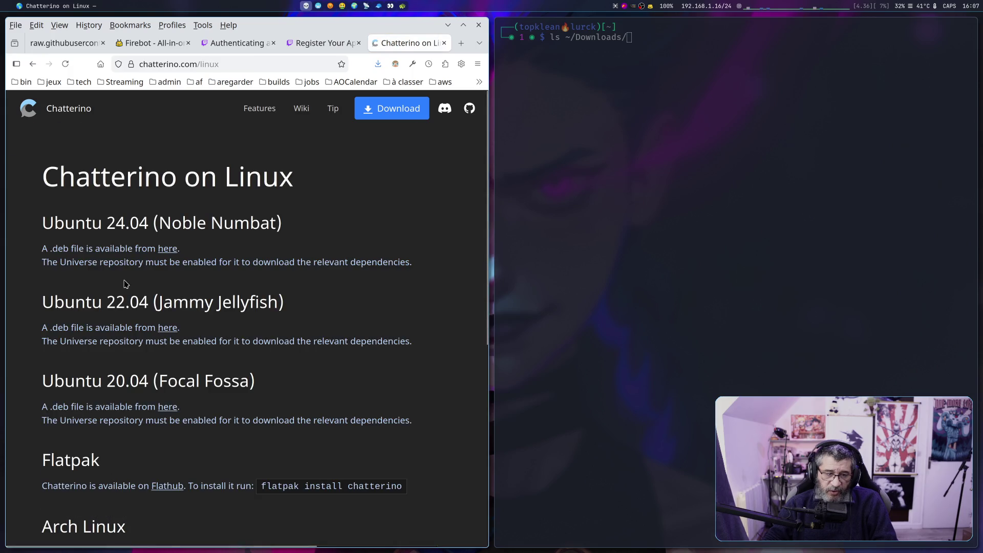
scroll(106, 241, down, 5)
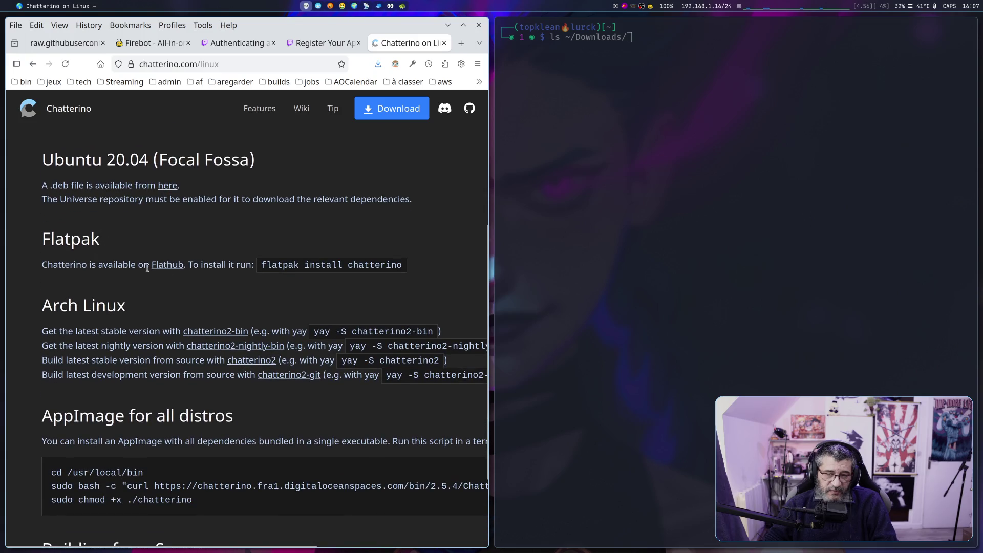
click(707, 226)
Search Flathub for chatterino with flatpak search, correcting the misspelled package name.
text(fla)
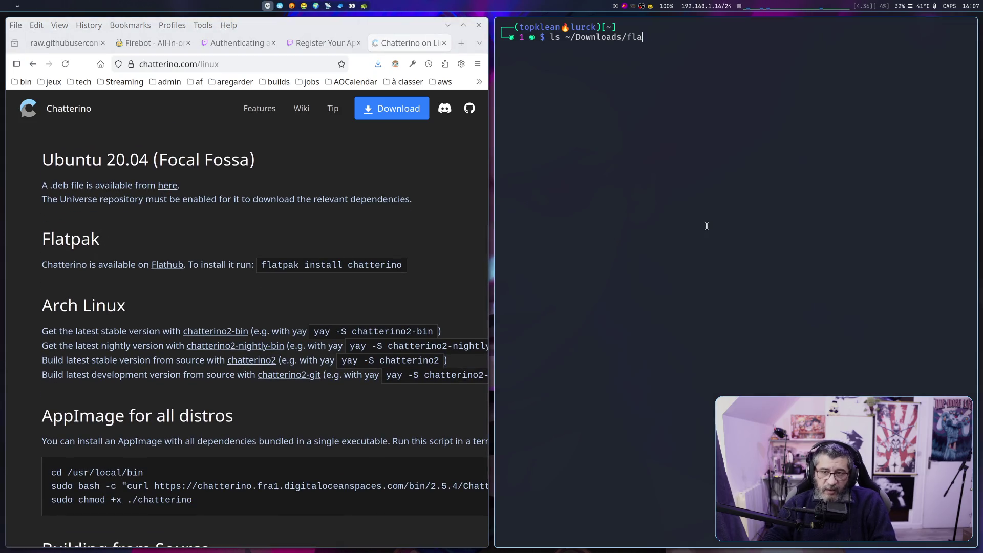
key(BackSpace)
key(BackSpace)
key(BackSpace)
text(flatpa)
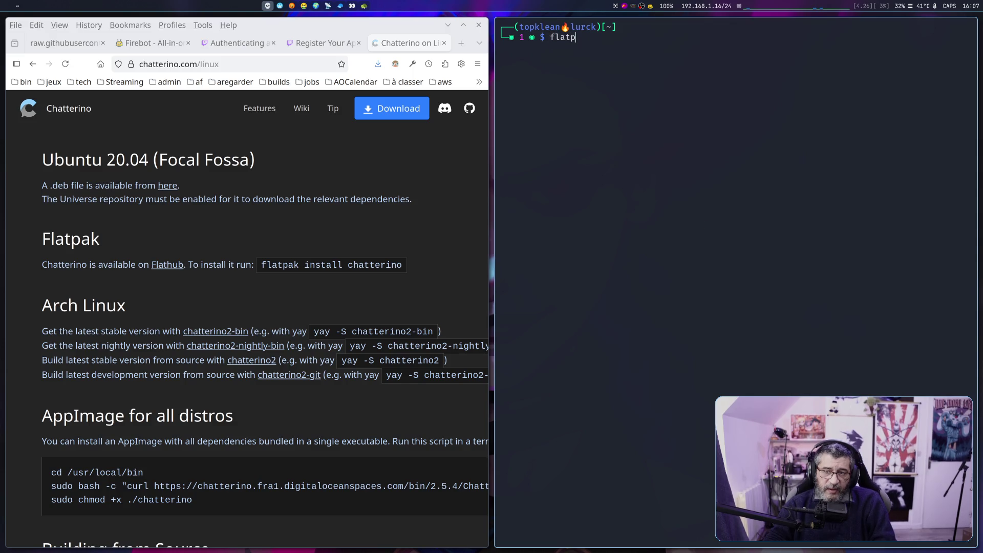
key(Tab)
text(search )
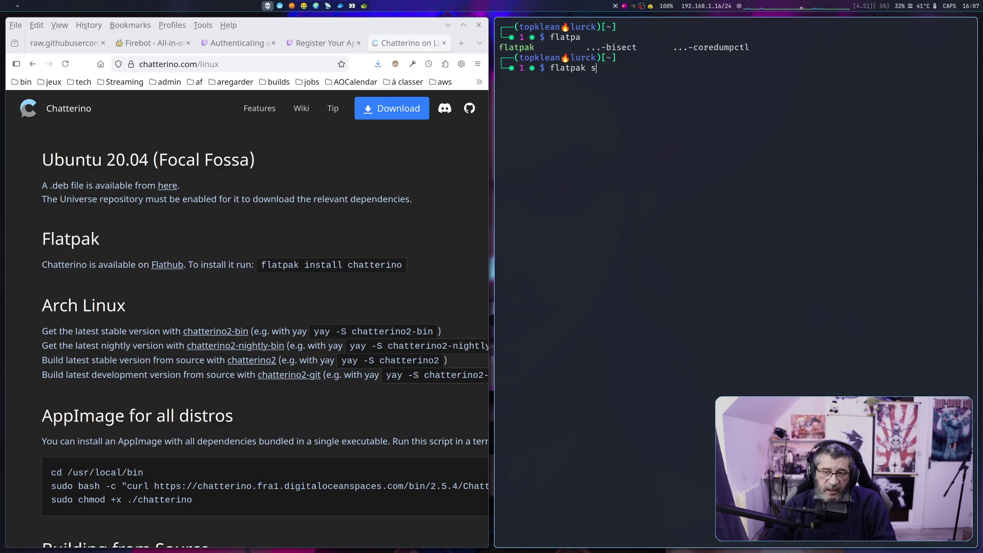
text(cahtterino)
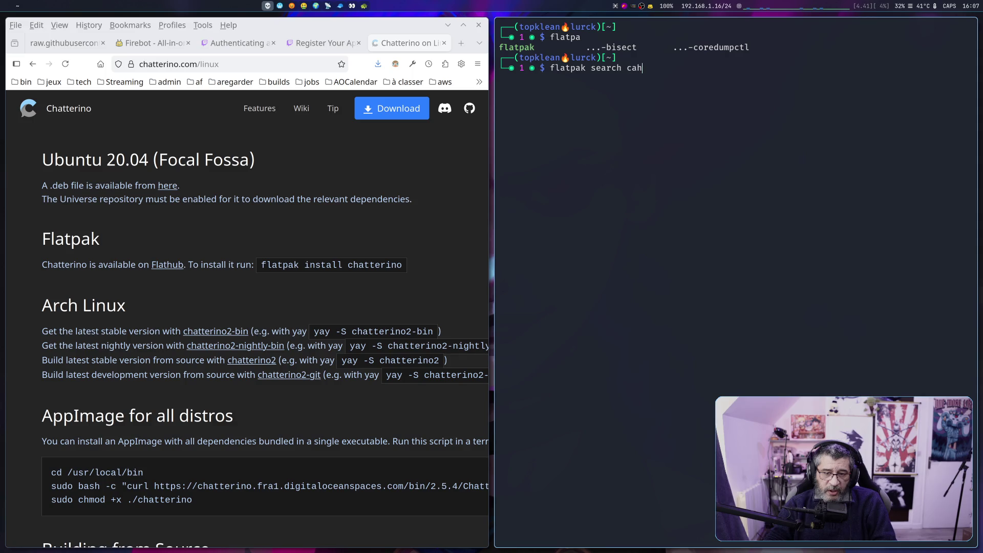
key(Return)
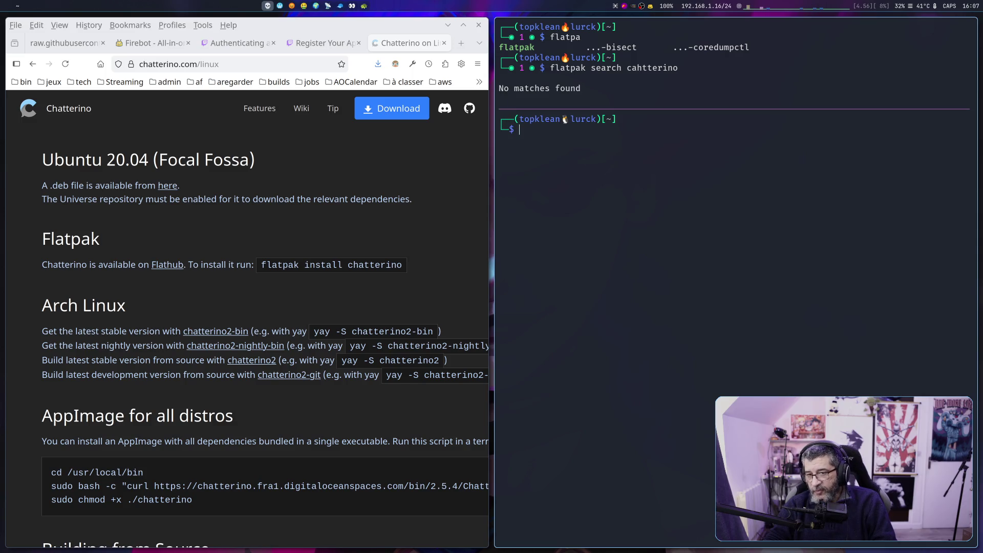
key(Up)
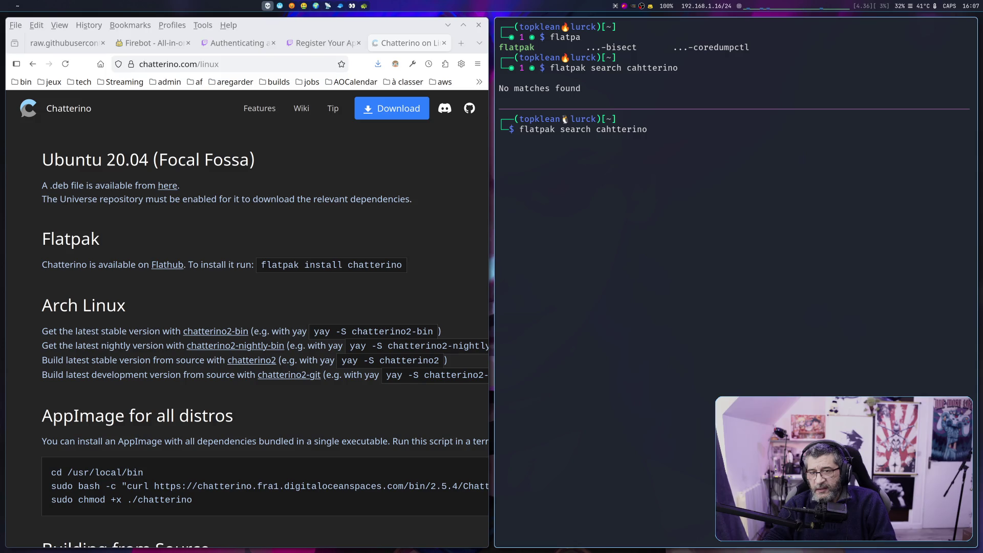
key(ctrl+w)
text(chat)
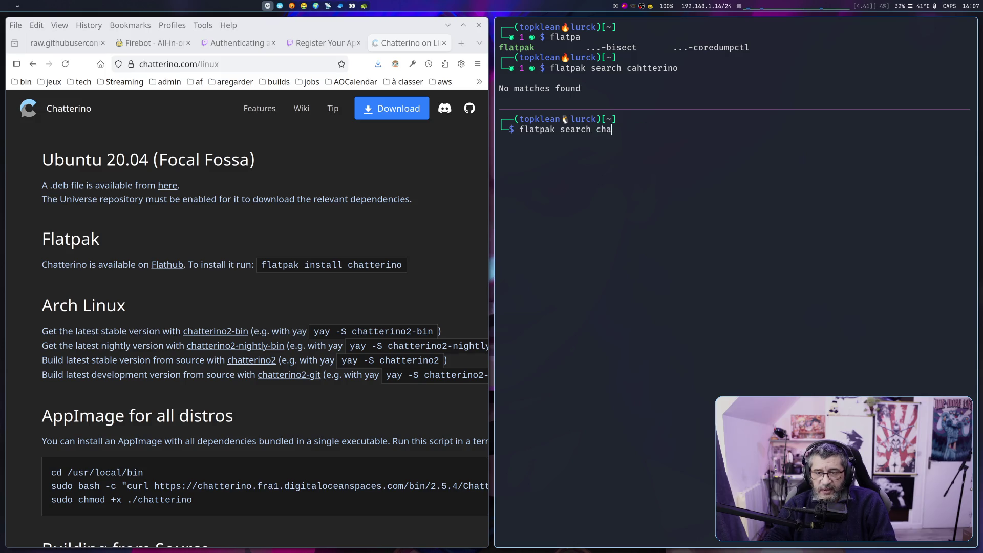
text(terino)
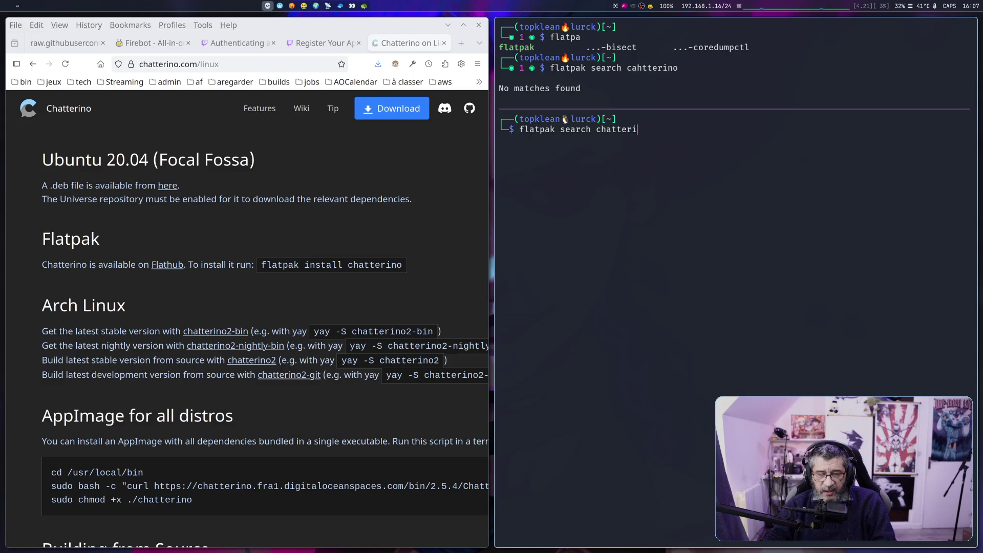
key(Return)
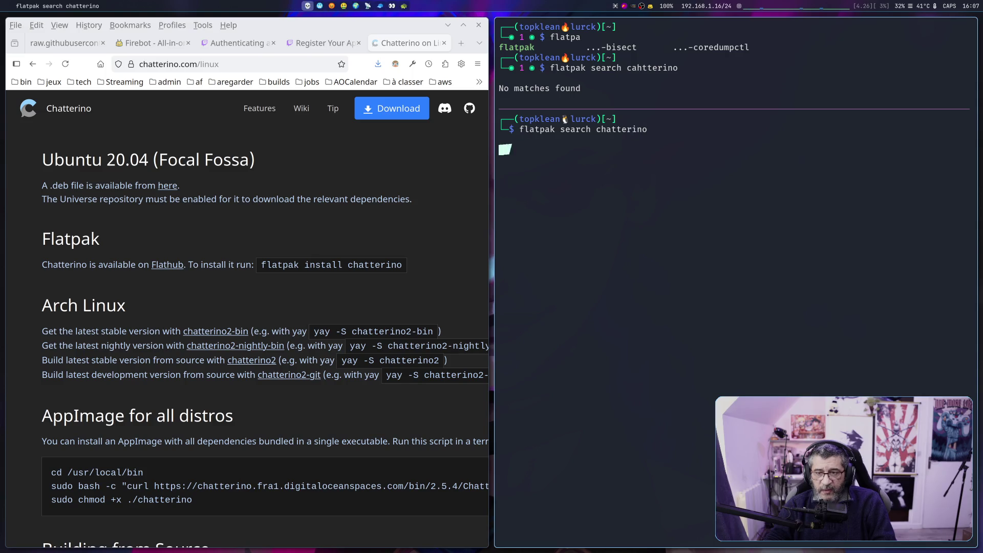
Run 'flatpak install chatterino' and confirm installing the found Chatterino package.
key(Up)
key(ctrl+Left)
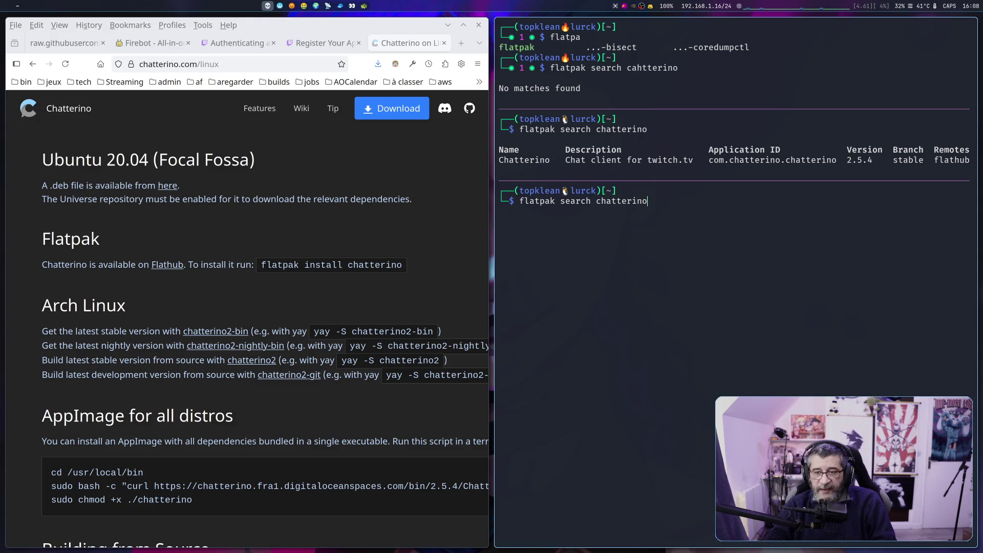
key(ctrl+w)
text(install)
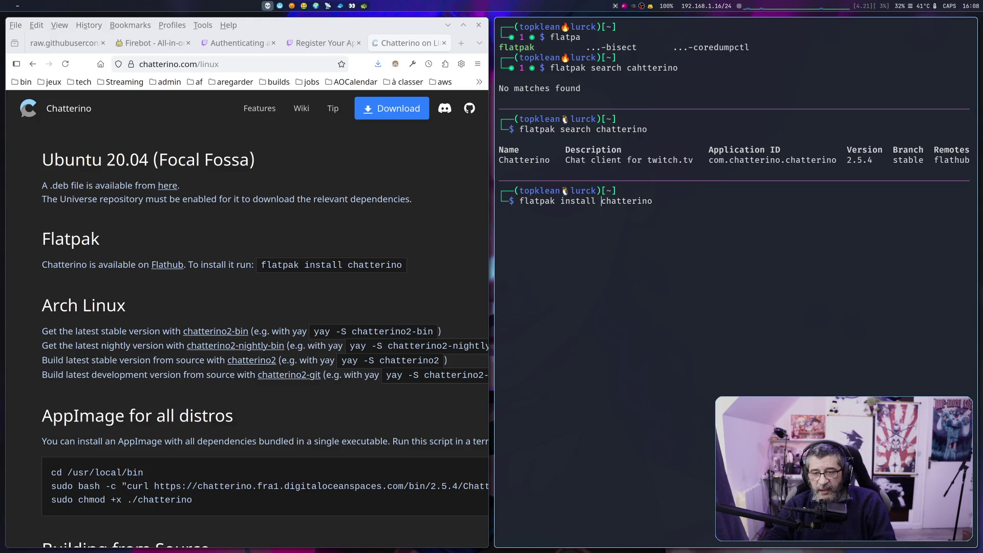
key(Return)
key(Return)
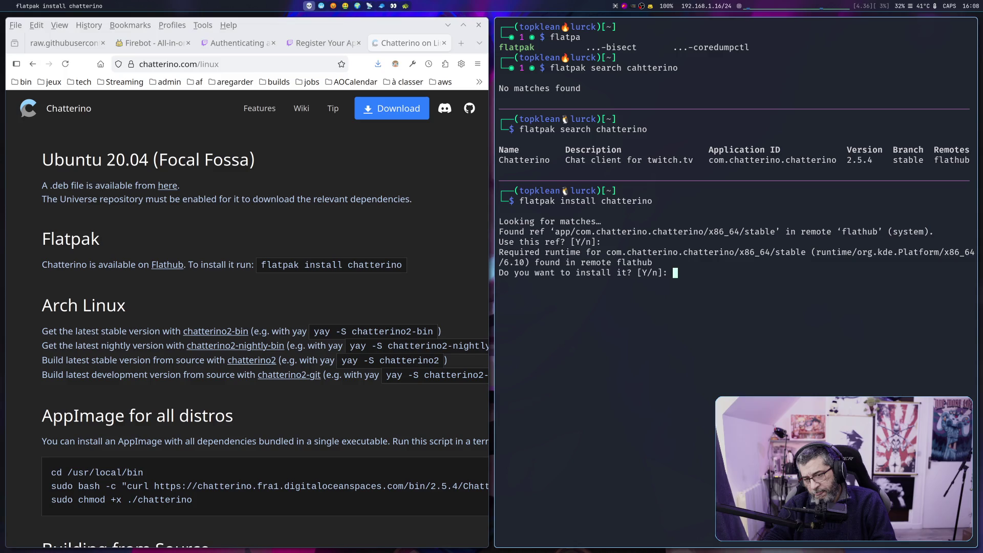
key(Return)
key(Return)
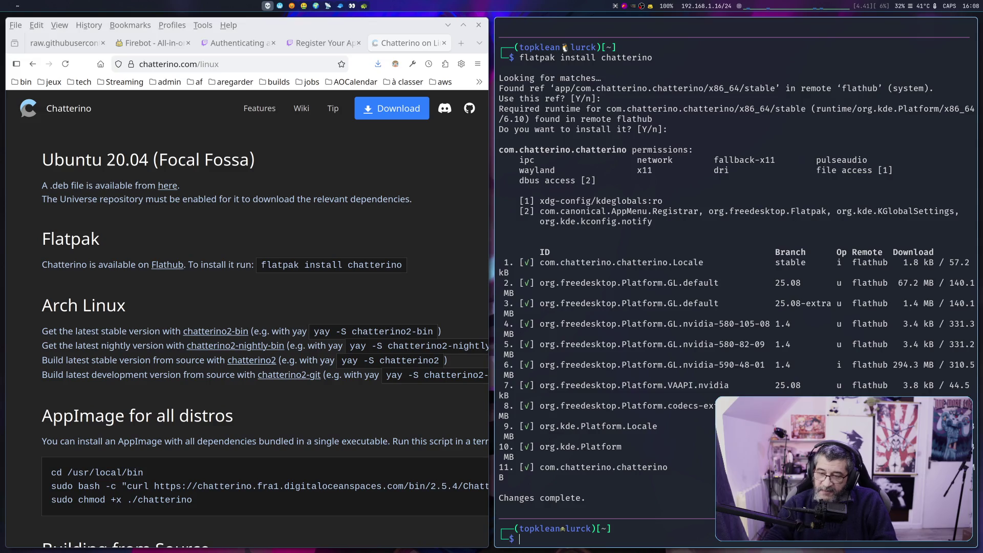
Launch Chatterino from the app launcher by searching 'chat'.
key(super+d)
text(cha)
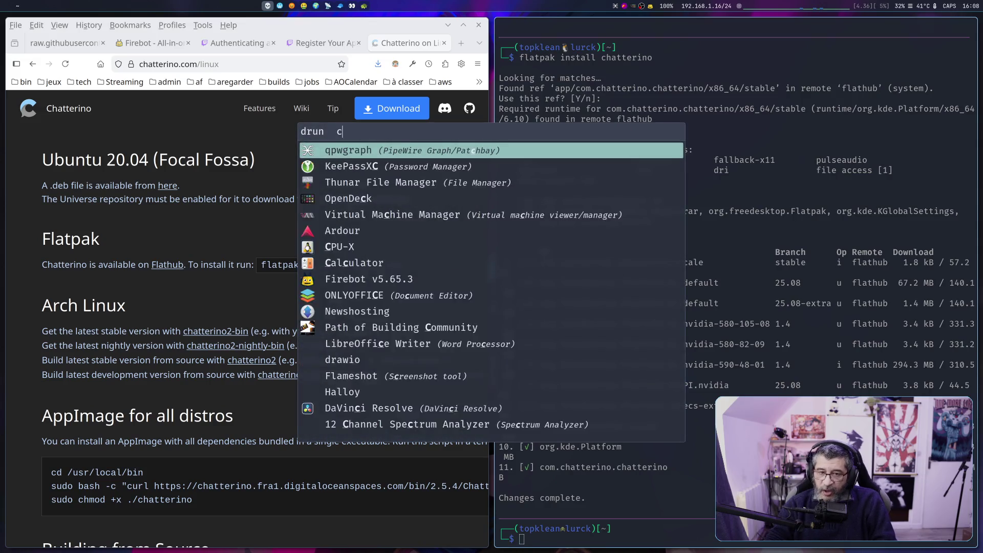
text(t)
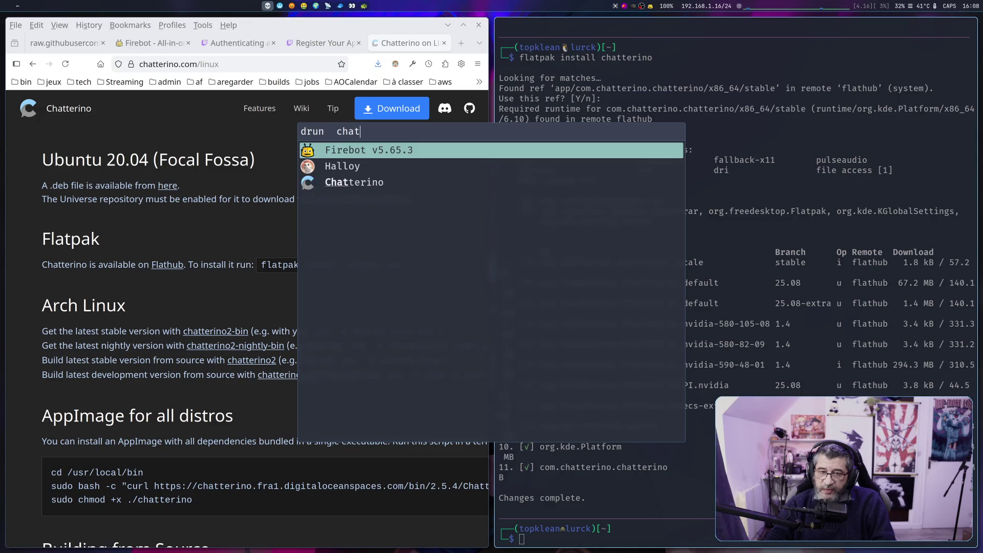
key(Down)
key(Down)
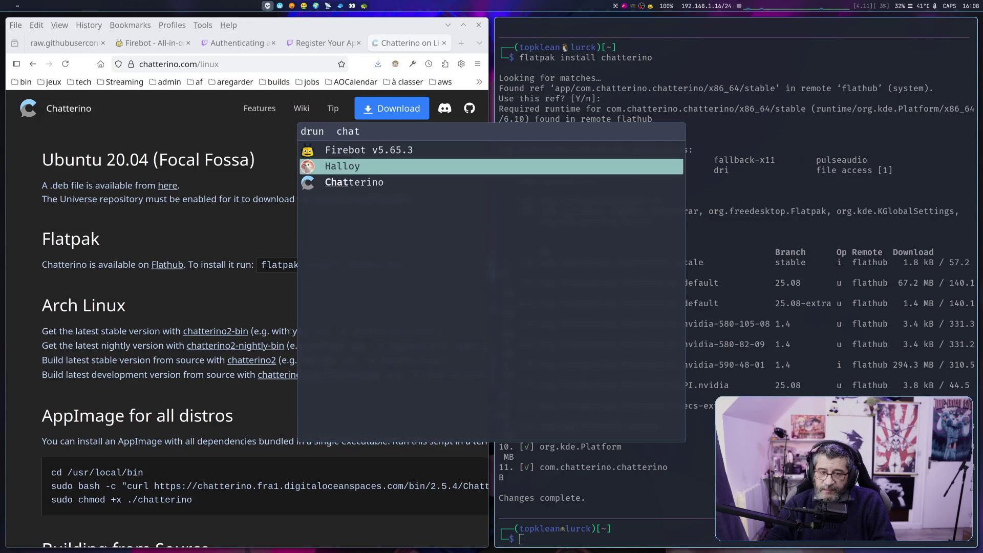
key(Return)
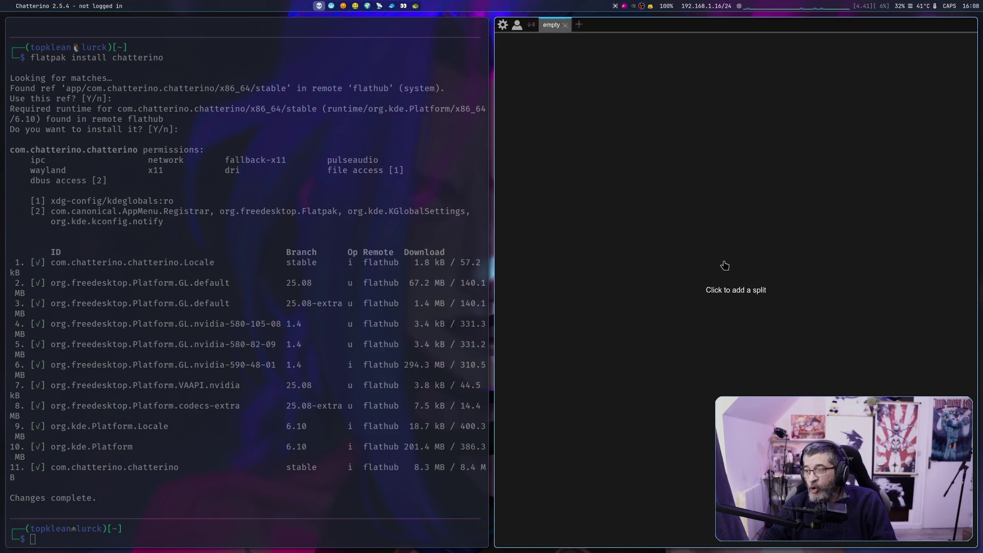
Try Chatterino's UI scale with Ctrl+scroll, then return to the Firefox and terminal workspace.
scroll(725, 265, up, 6)
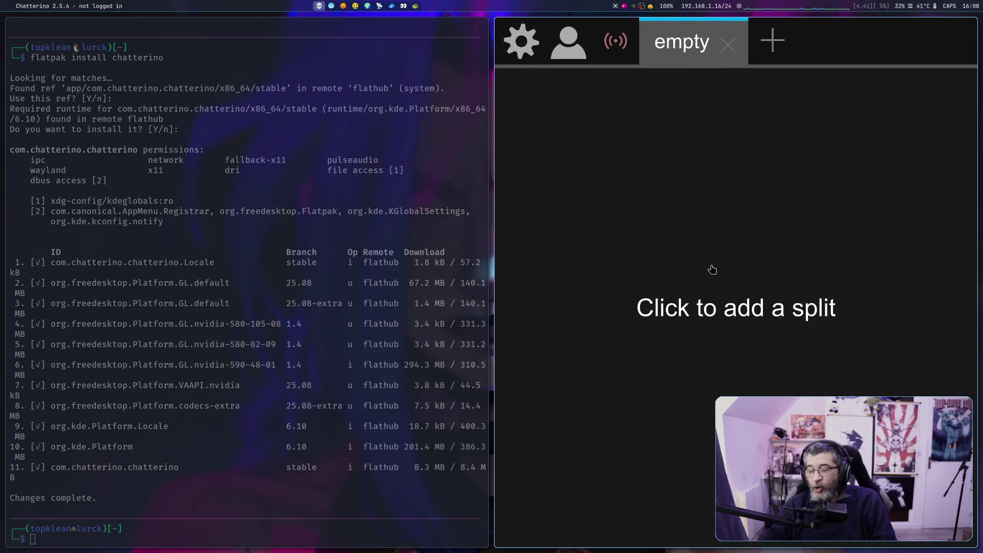
scroll(712, 269, up, 4)
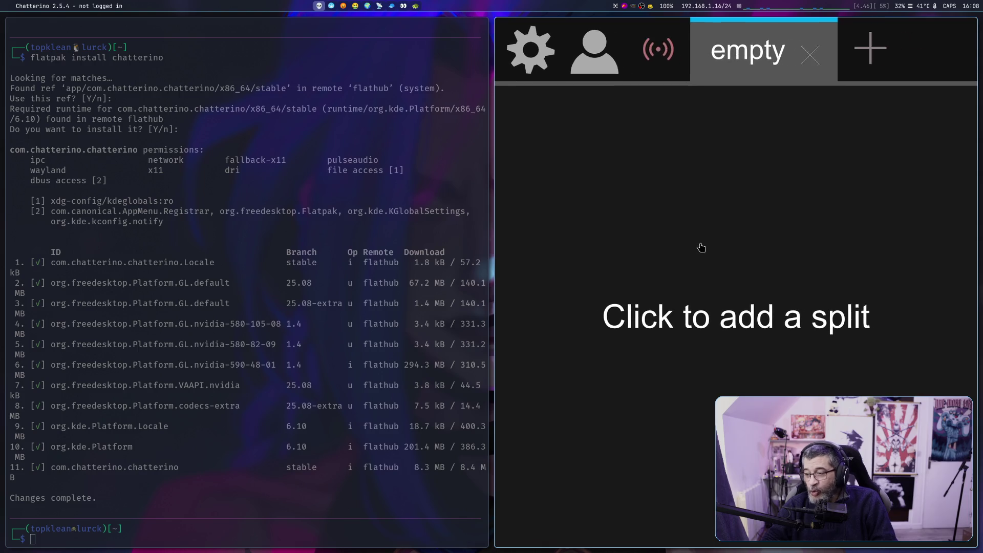
scroll(701, 247, down, 8)
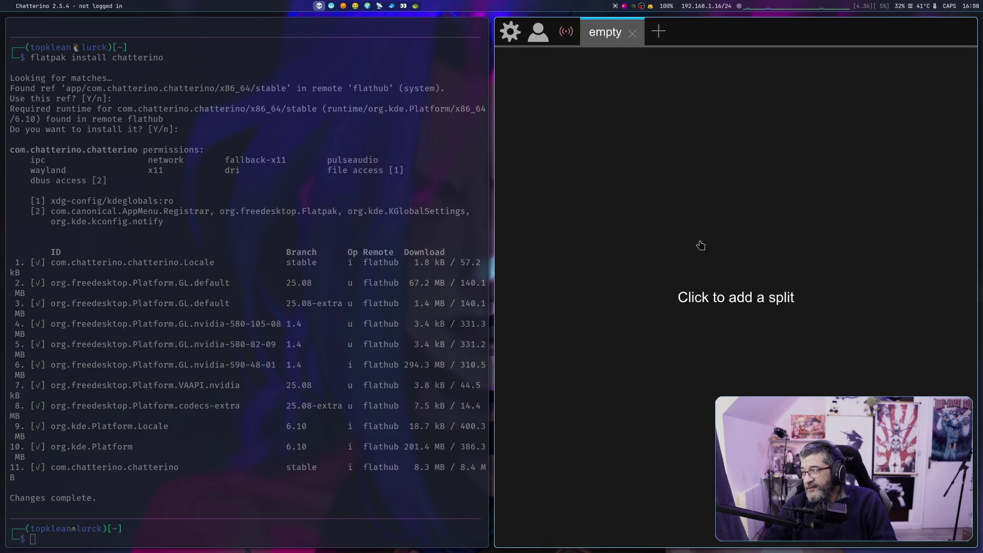
scroll(701, 246, down, 3)
scroll(700, 248, up, 6)
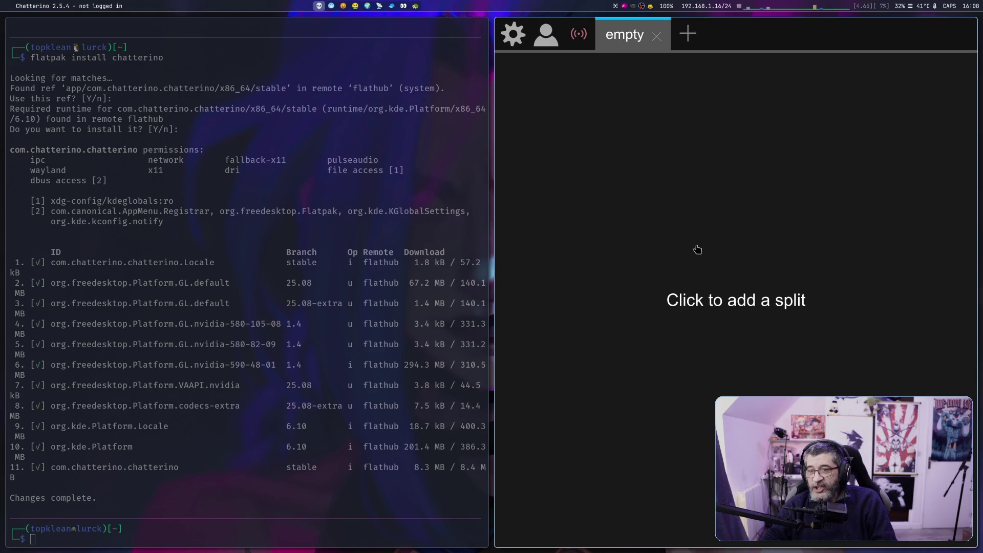
key(super+shift+2)
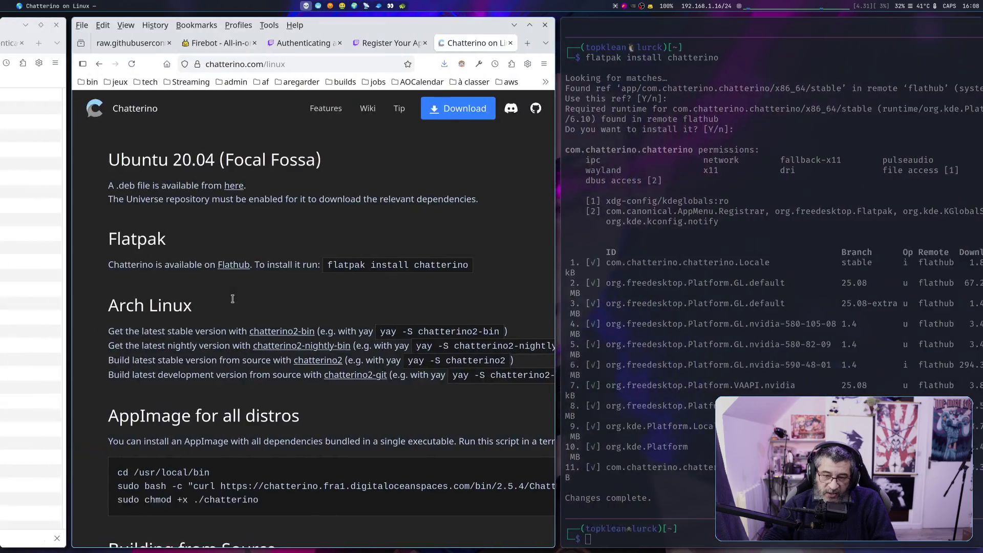
Read the Building from Source section on the Linux page and follow its 'this guide' link.
ctrl+scroll(233, 303, down, 4)
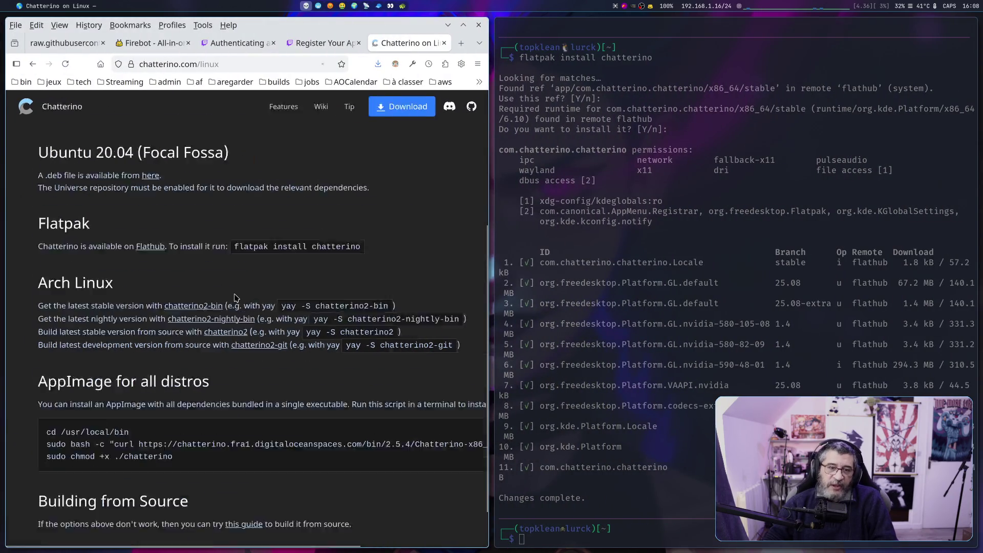
ctrl+scroll(233, 295, up, 2)
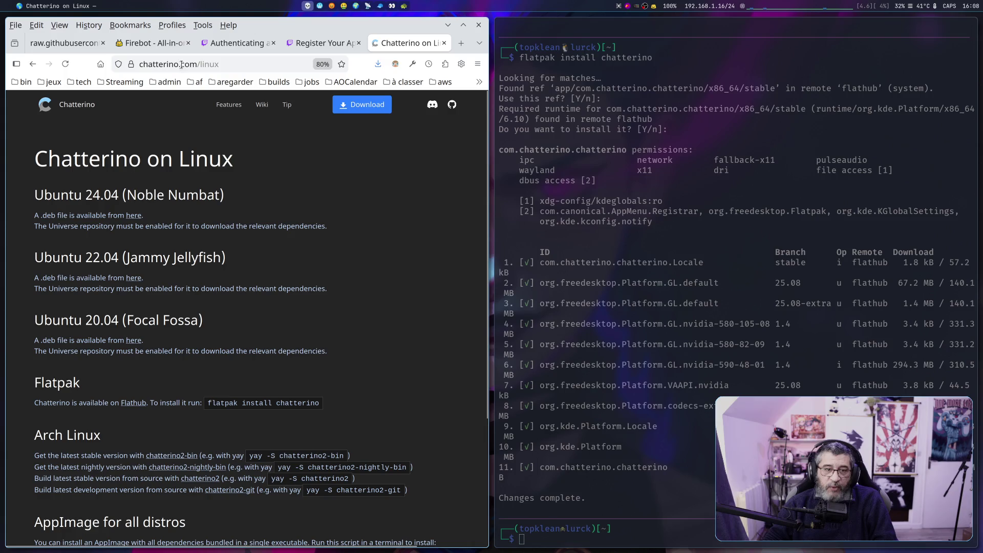
scroll(229, 214, down, 4)
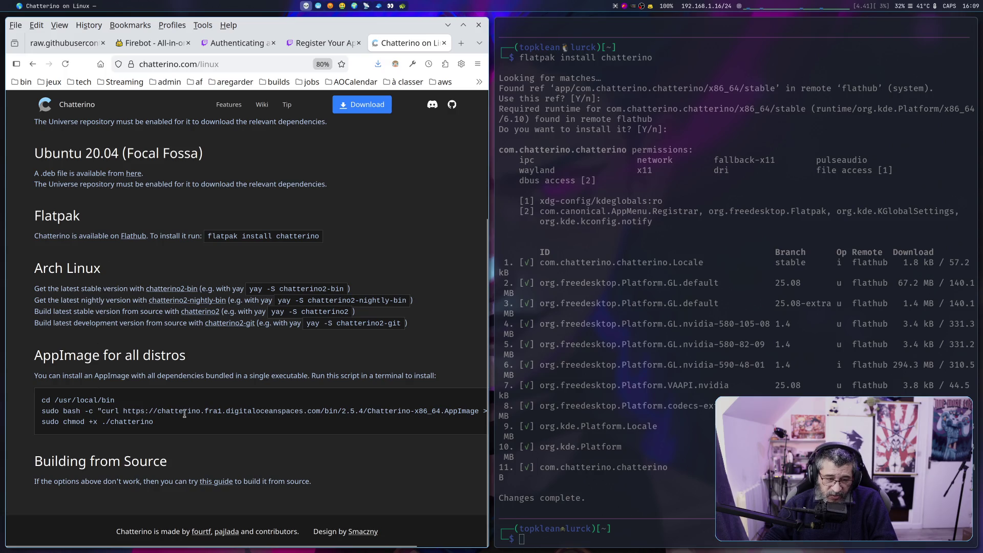
drag(70, 461, 168, 462)
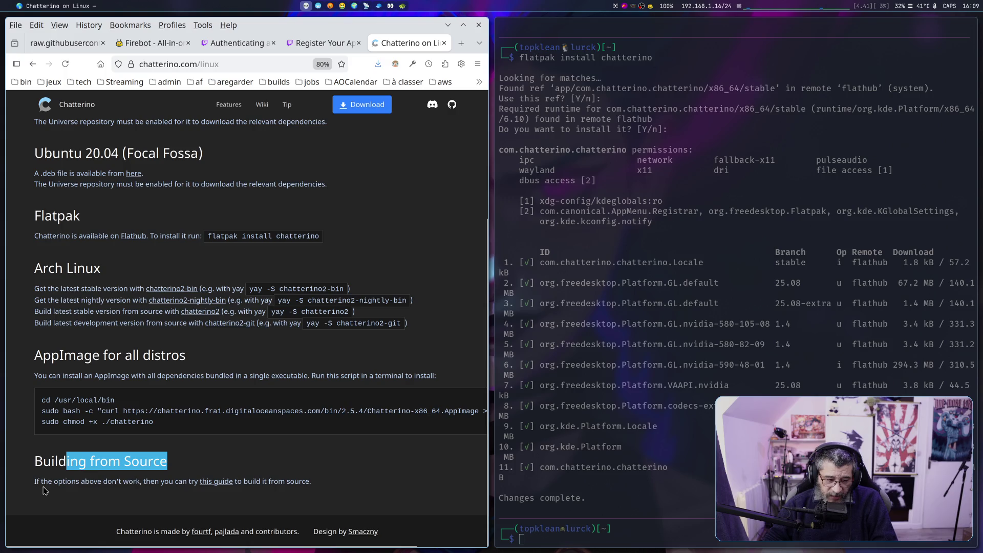
drag(51, 482, 175, 483)
click(212, 492)
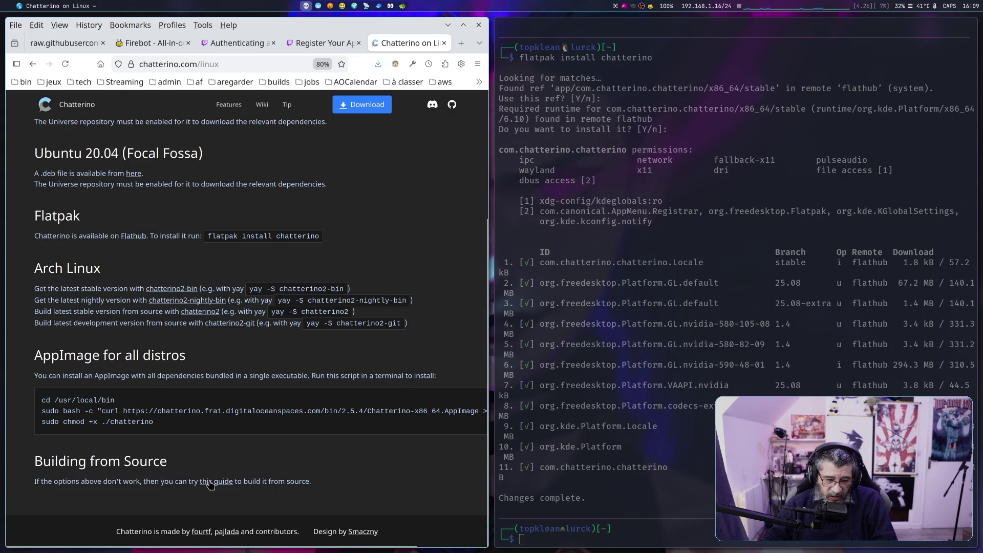
click(211, 484)
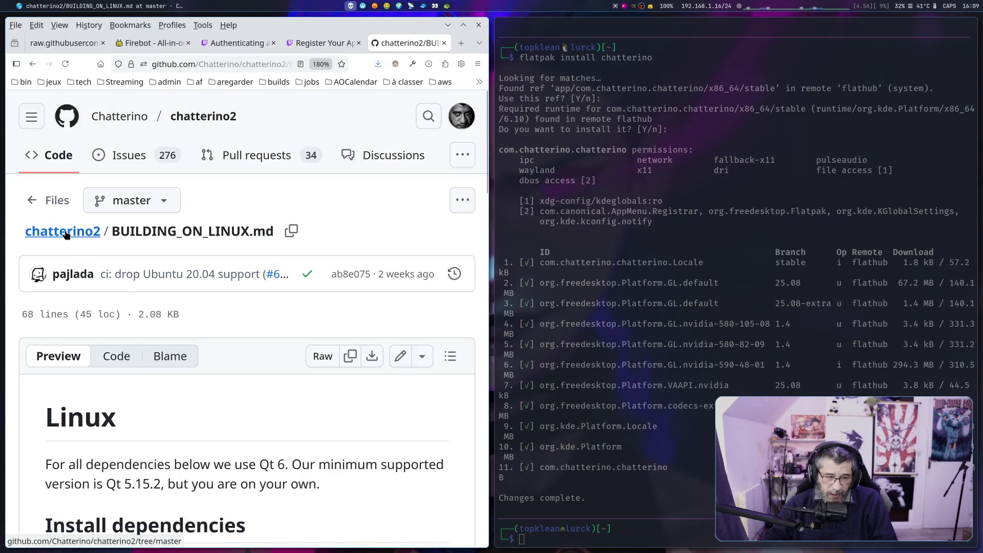
Open the chatterino2 repository main page and scroll through its README.
click(65, 235)
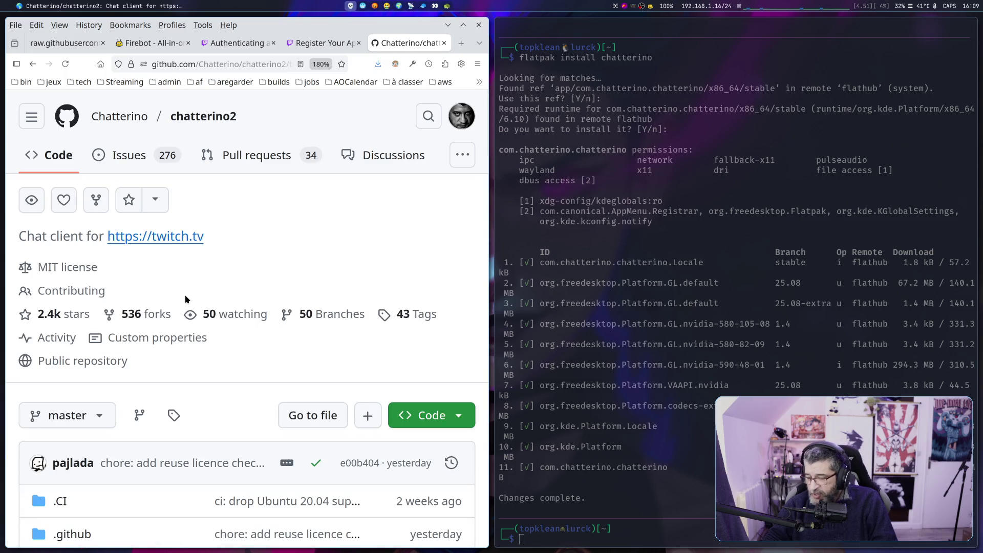
scroll(186, 299, down, 5)
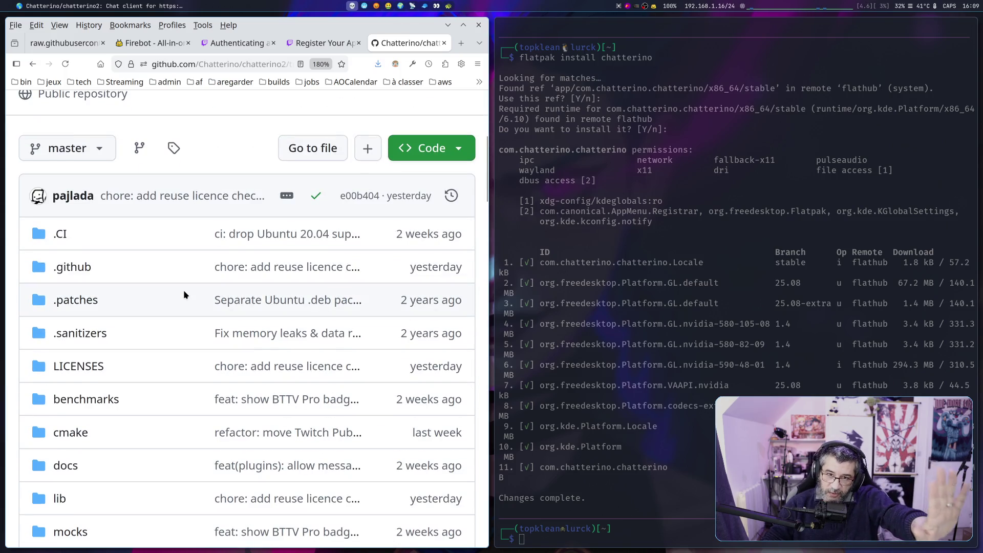
scroll(183, 290, down, 7)
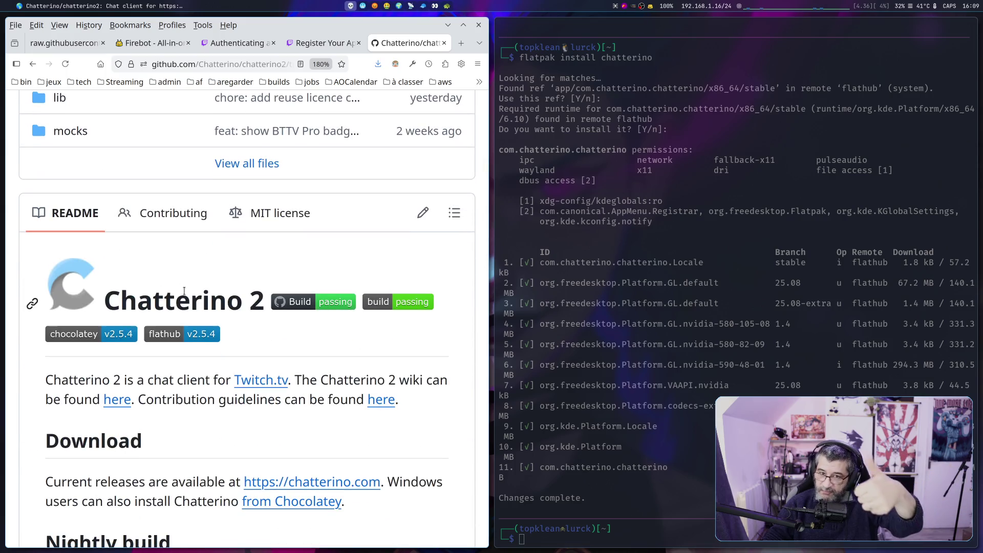
scroll(185, 294, down, 10)
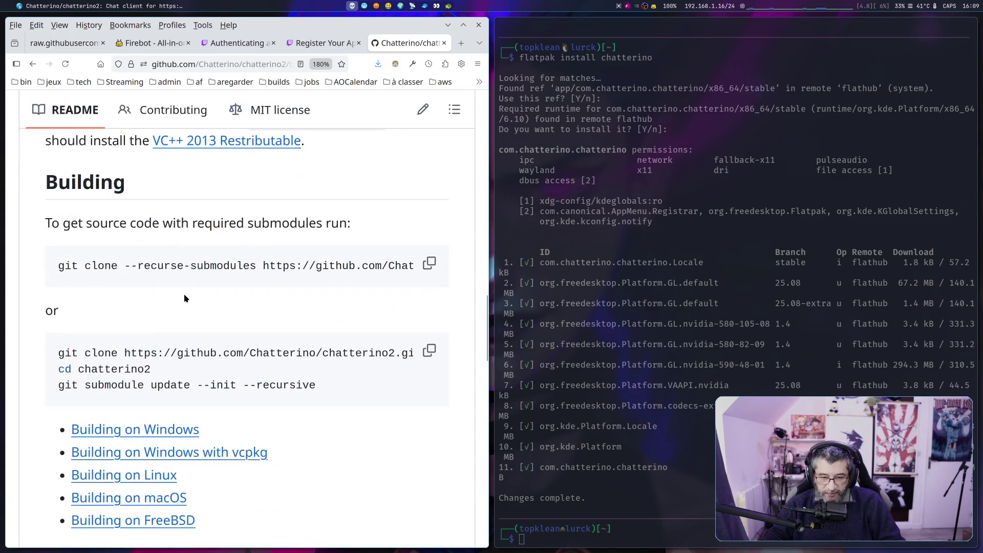
scroll(185, 295, up, 3)
scroll(184, 294, down, 12)
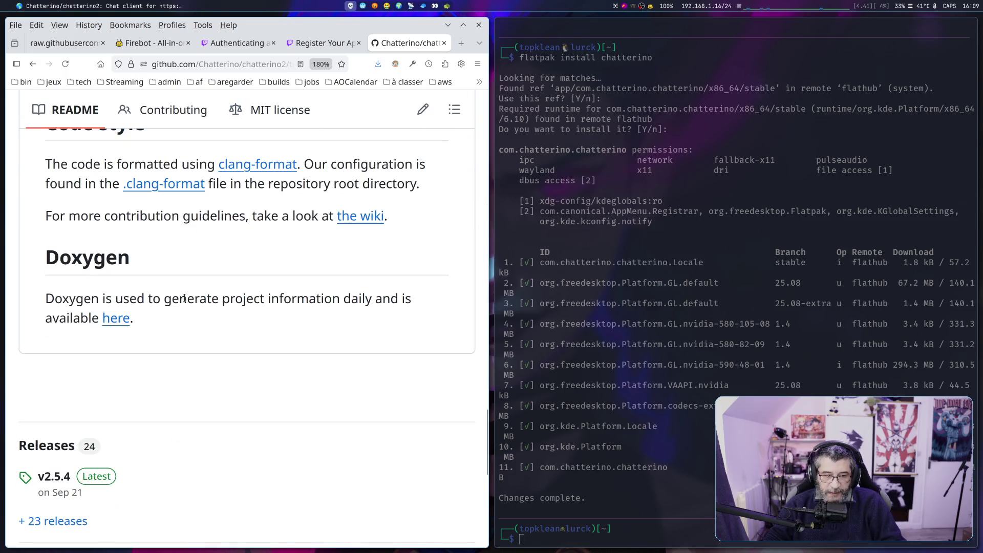
scroll(184, 299, down, 5)
scroll(184, 302, down, 3)
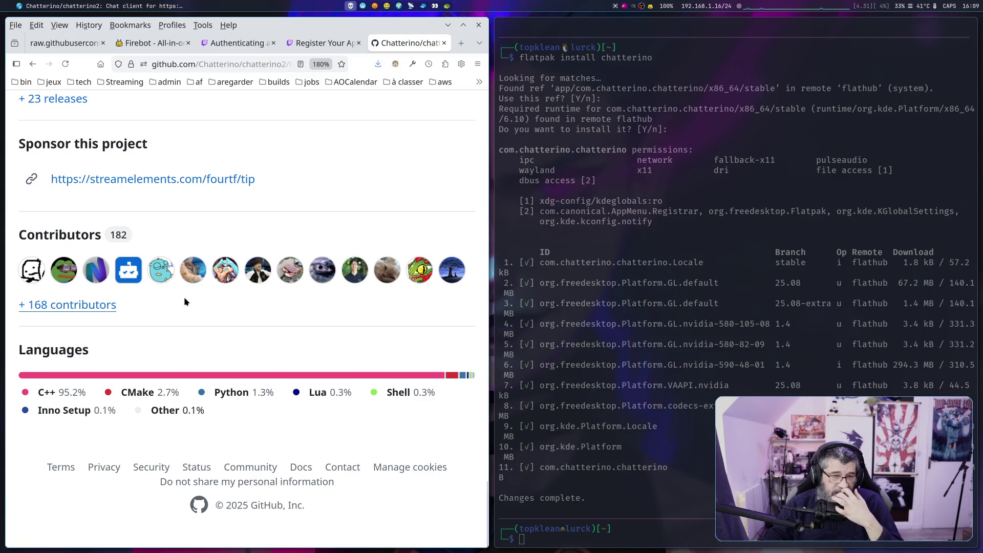
scroll(185, 301, up, 8)
scroll(185, 302, up, 8)
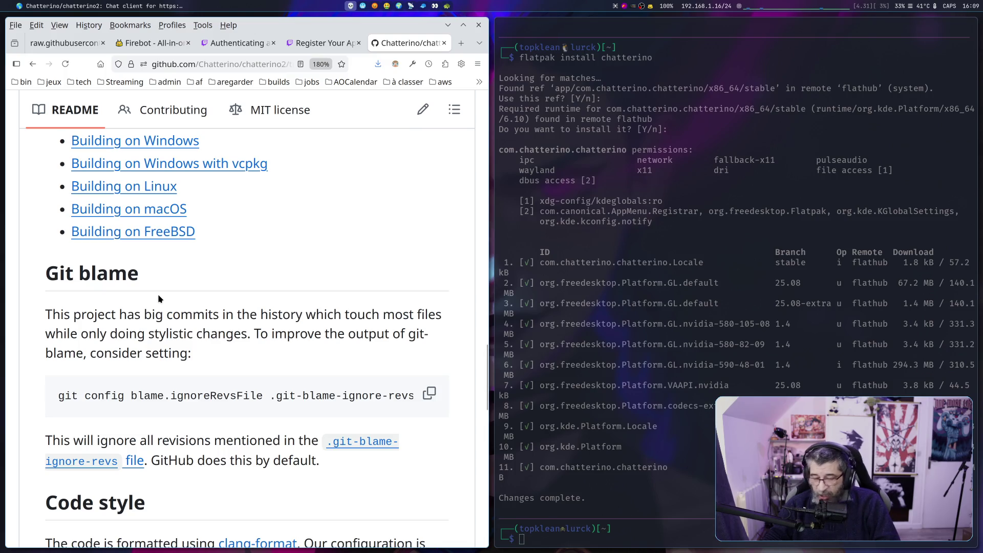
scroll(158, 297, down, 8)
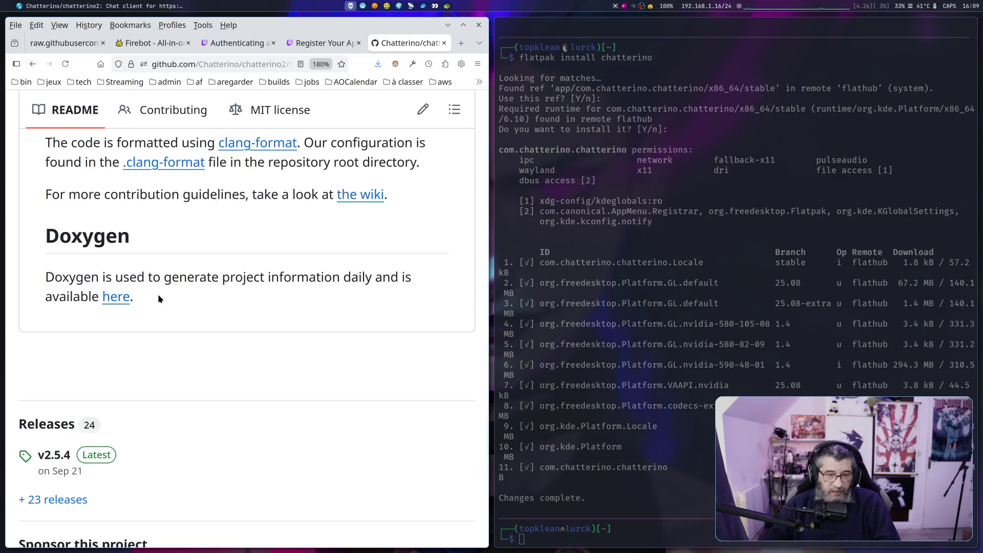
scroll(158, 294, down, 1)
scroll(157, 294, up, 1)
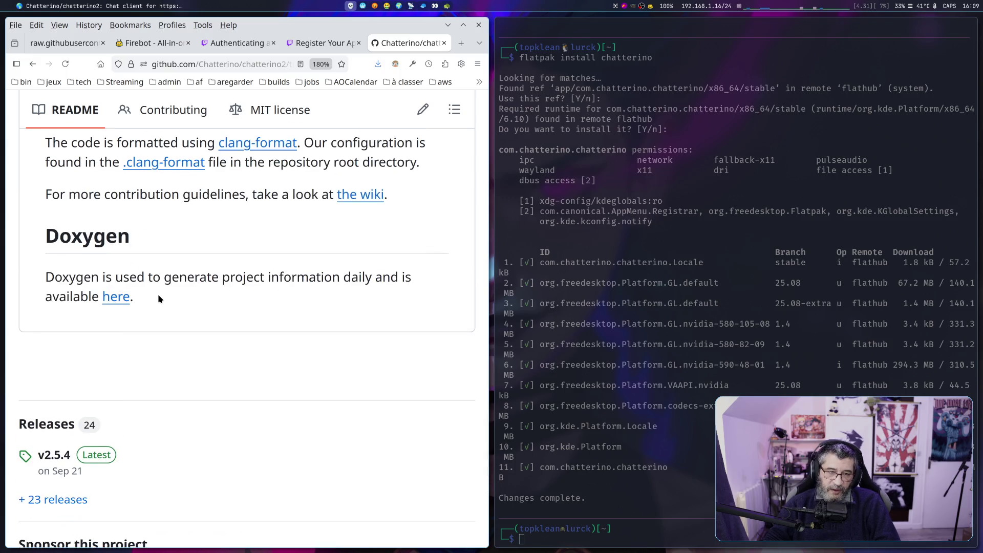
scroll(158, 294, down, 5)
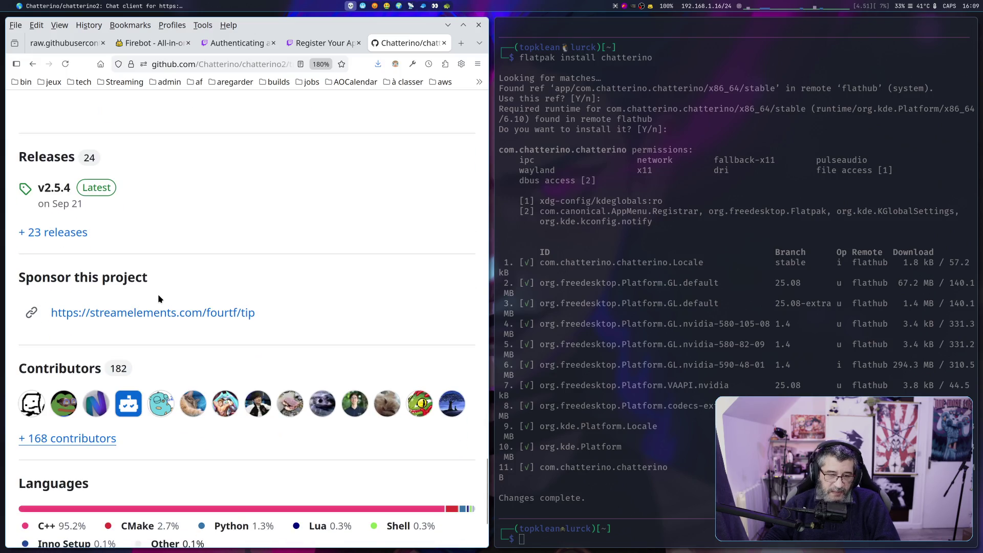
scroll(158, 294, down, 3)
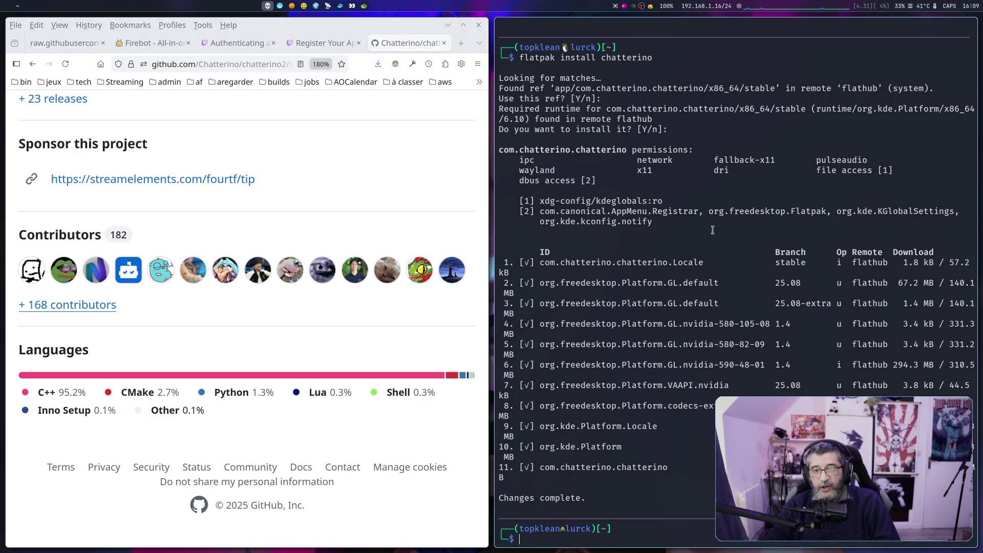
In Chatterino, add a second empty tab, then close it and confirm its removal.
key(super+2)
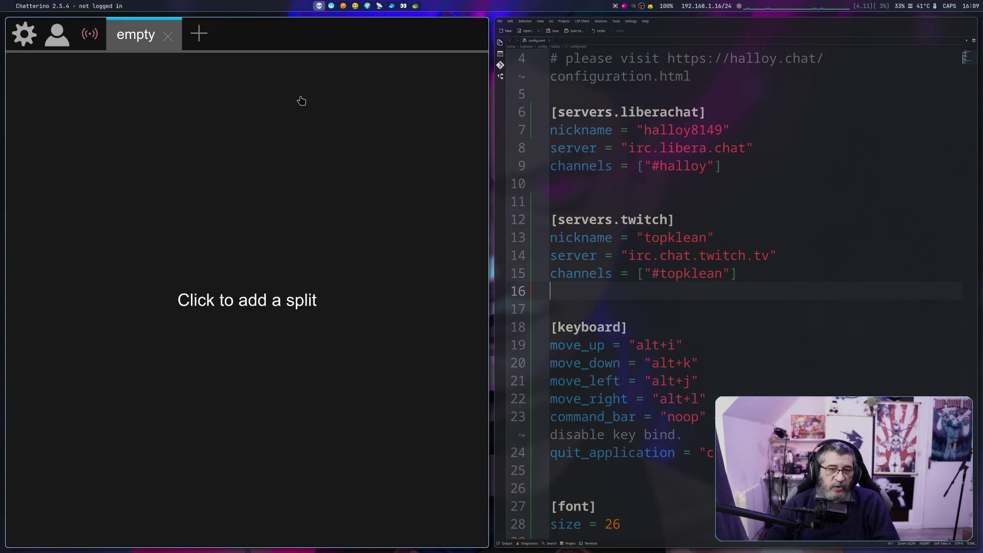
click(209, 49)
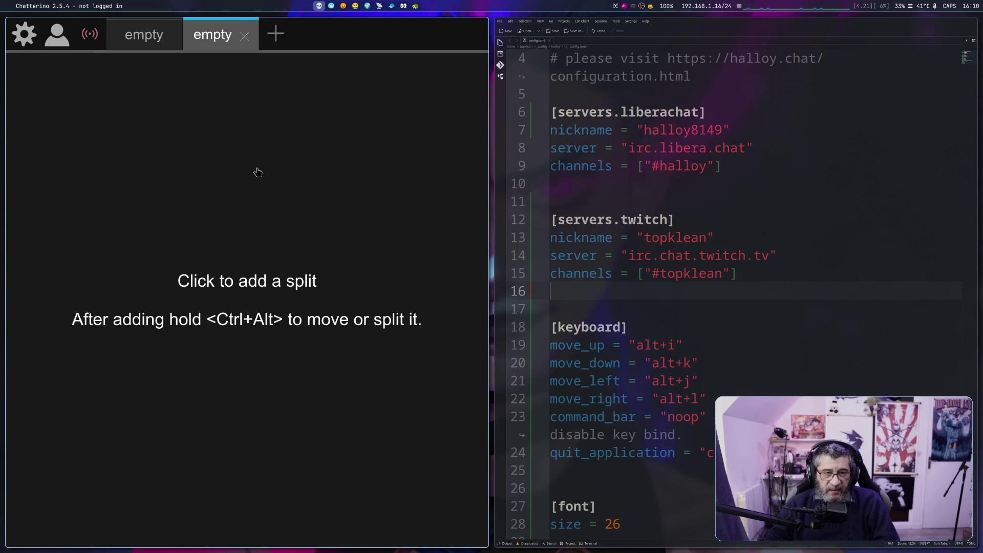
click(248, 40)
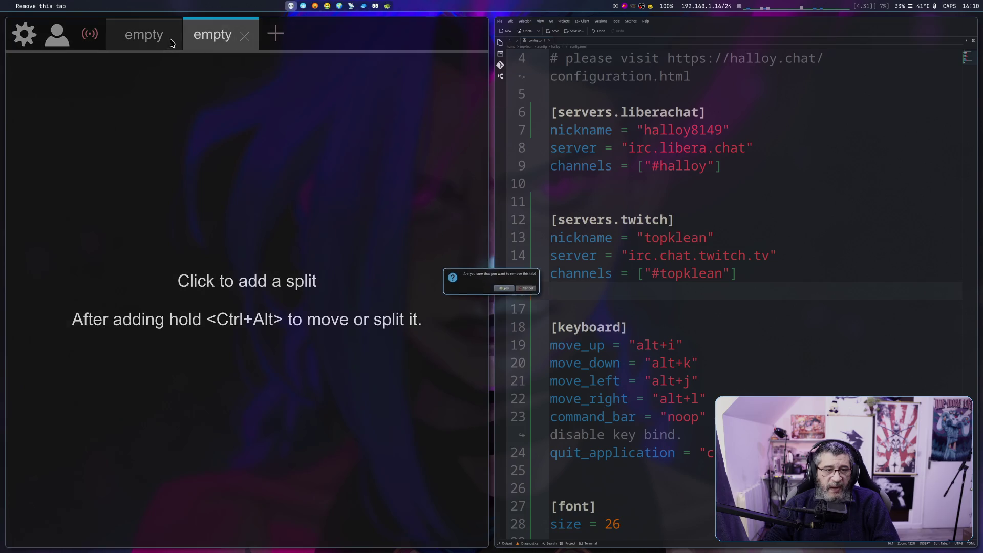
click(509, 294)
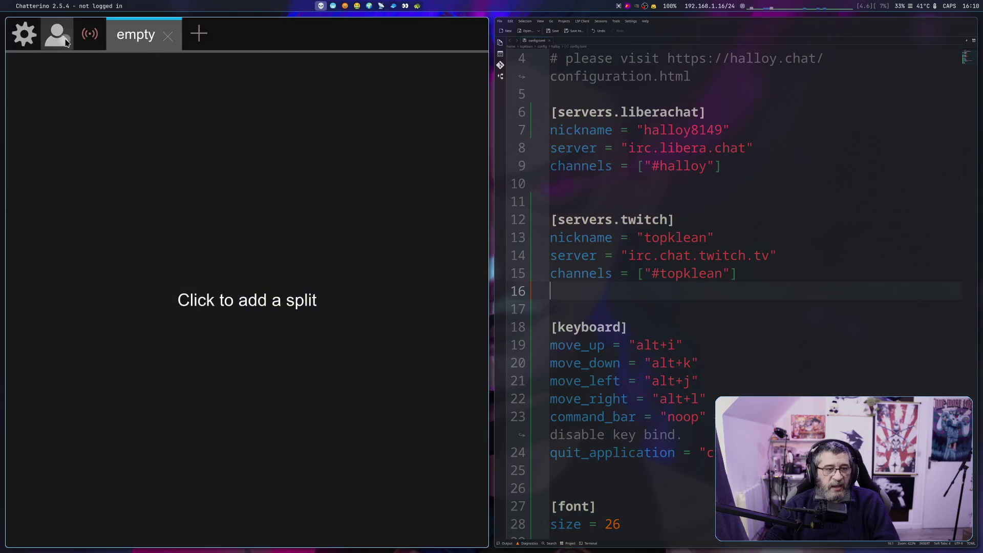
Glance at the account options, then open Settings on the Streamer Mode page.
click(65, 41)
click(174, 277)
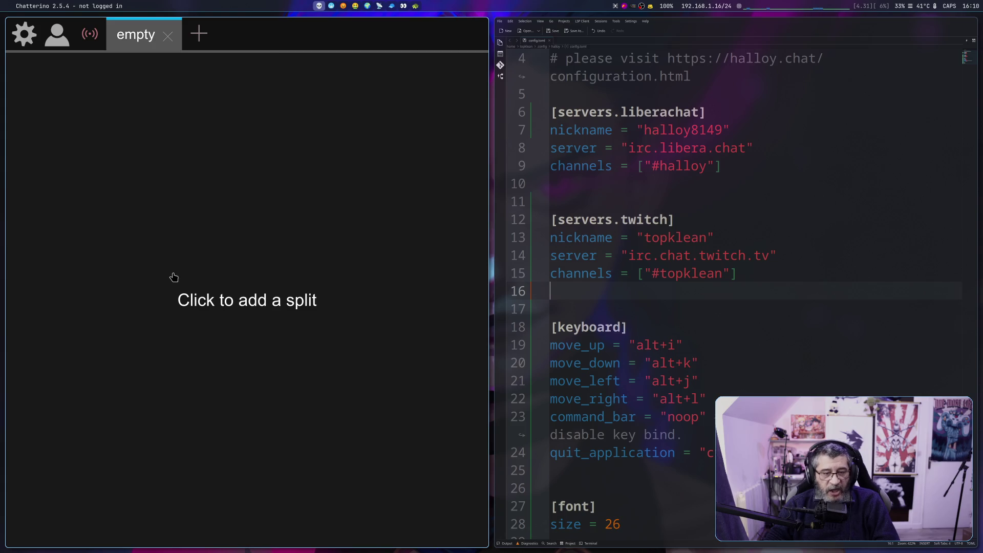
click(90, 35)
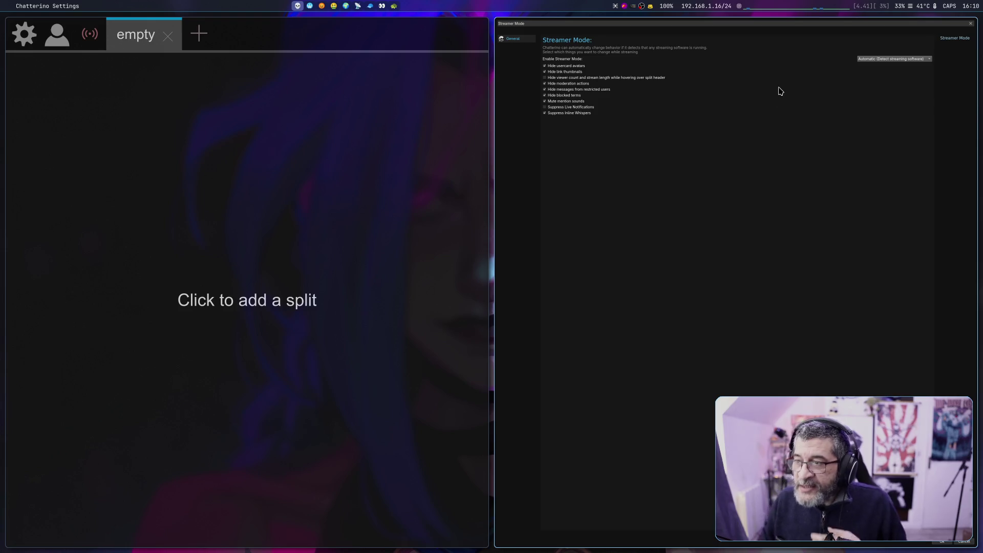
Clear the settings search to list all pages, and scroll the Zoom setting up to enlarge the interface.
click(971, 24)
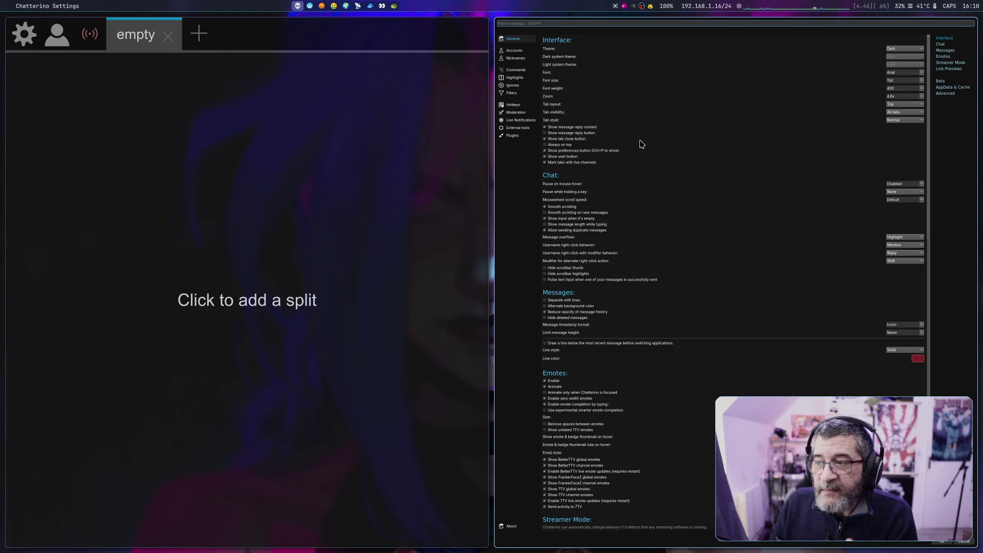
scroll(656, 176, up, 2)
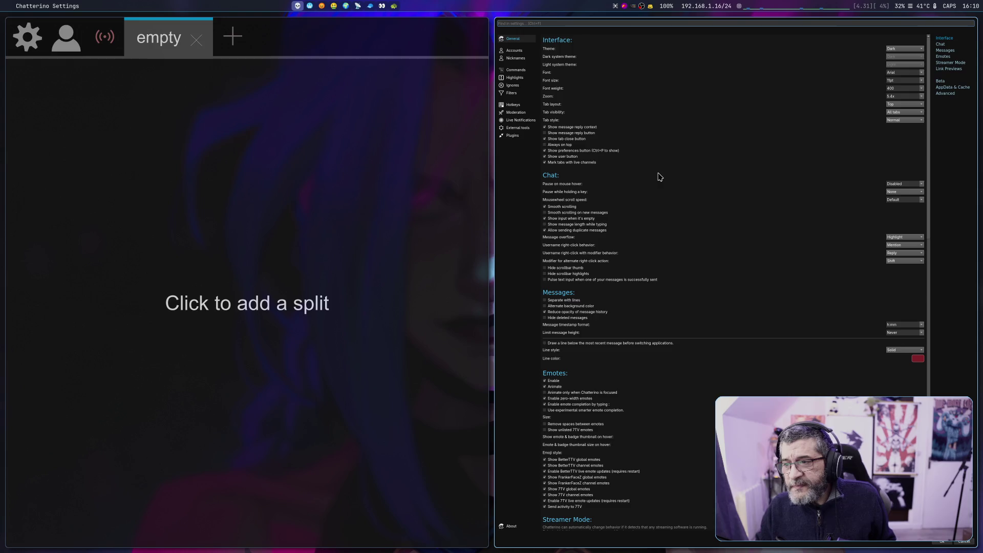
scroll(660, 177, up, 2)
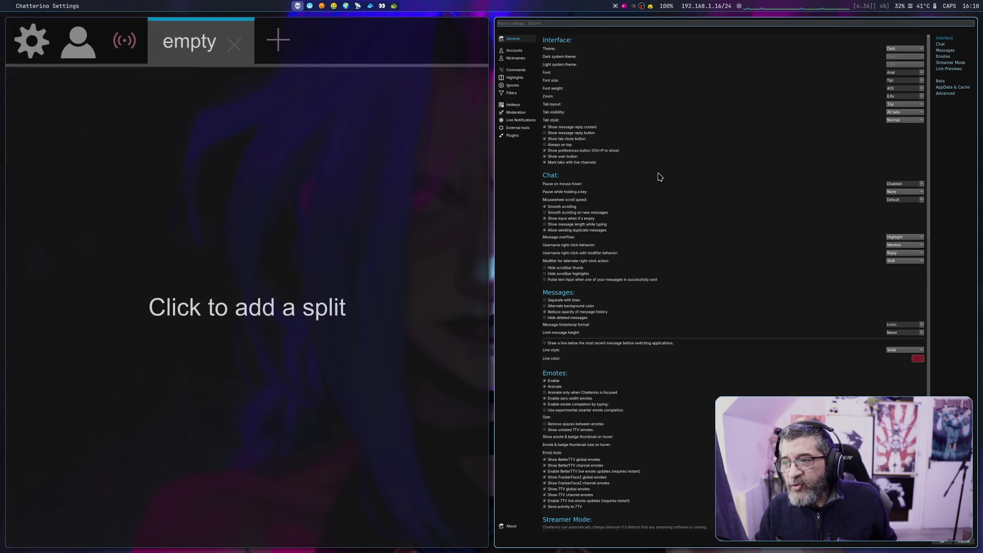
scroll(660, 177, down, 10)
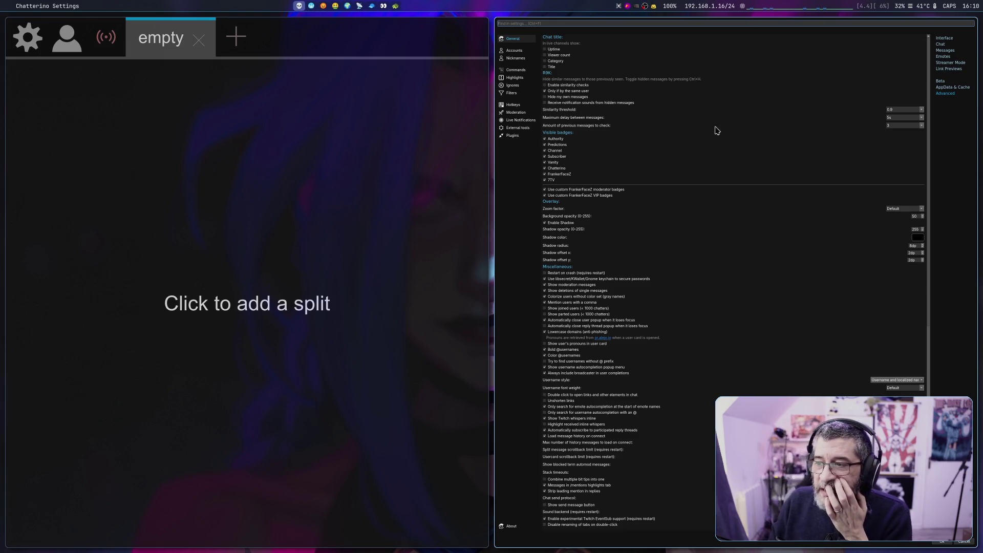
scroll(930, 151, up, 10)
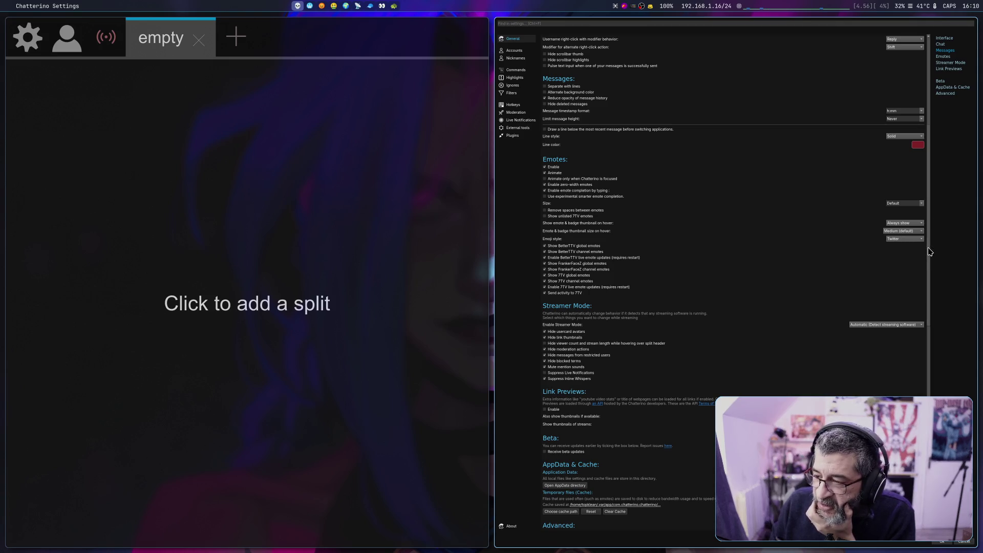
mouse_move(930, 251)
mouse_down()
mouse_move(930, 389)
mouse_move(919, 302)
mouse_move(941, 137)
mouse_up()
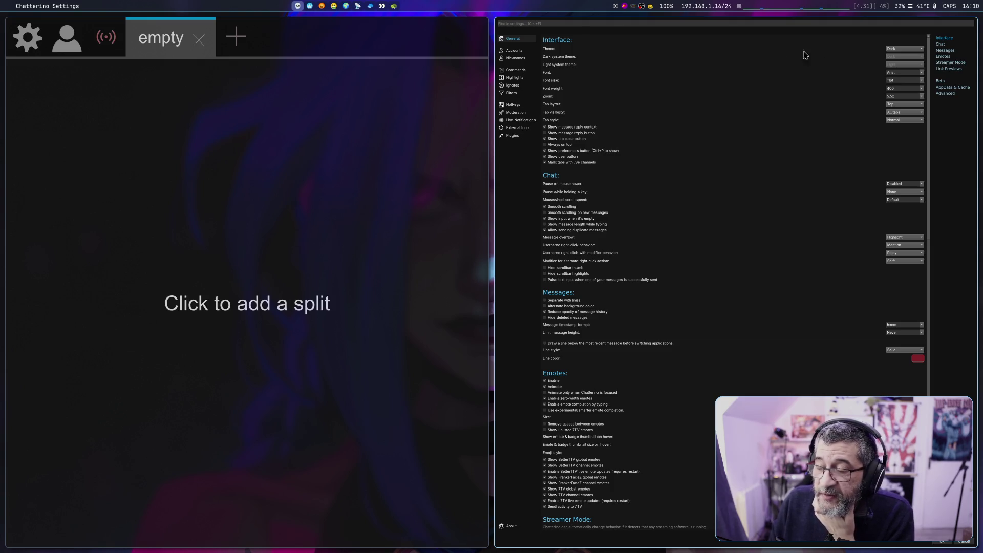
Cycle the Theme setting from Dark through Light, System, Light and back to a darker theme.
click(900, 50)
click(903, 53)
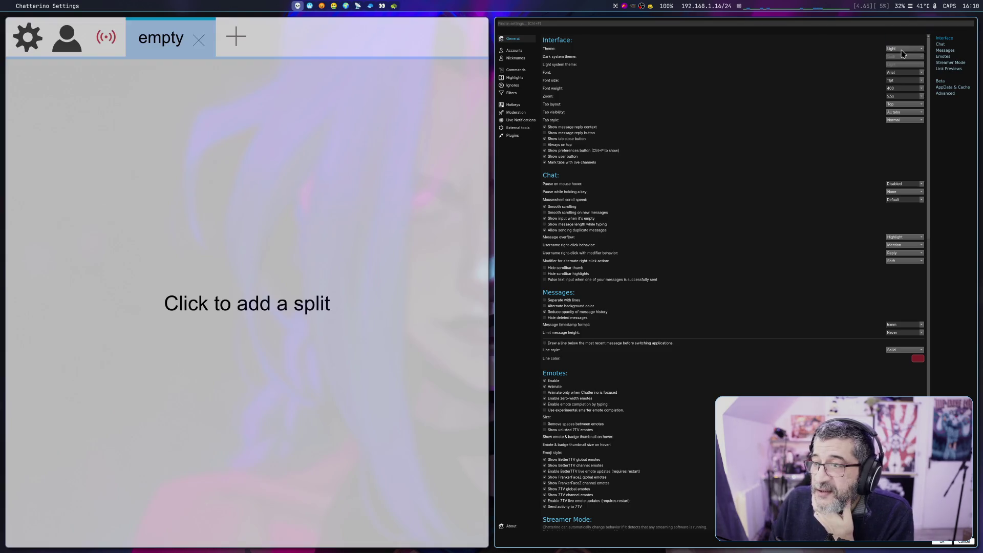
click(902, 51)
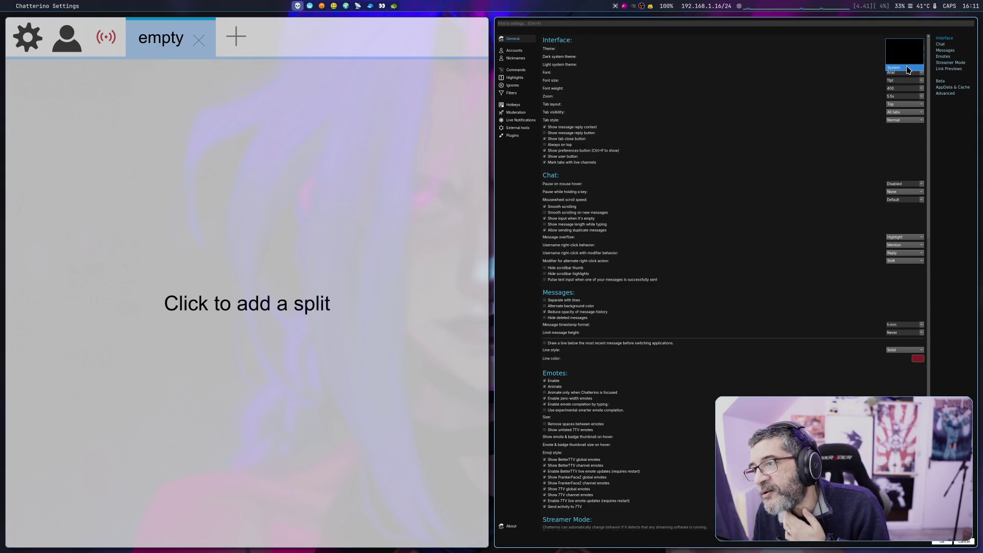
click(907, 70)
click(904, 48)
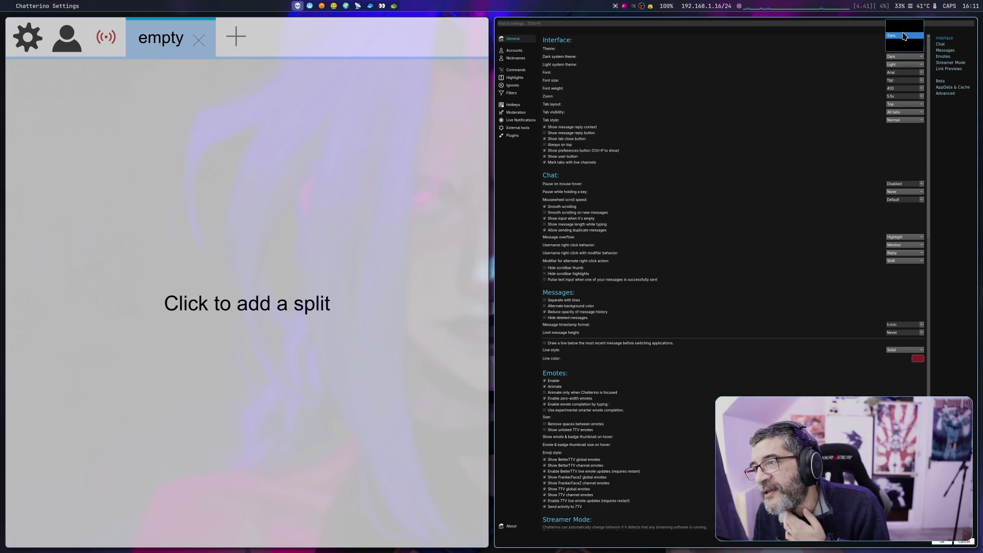
click(904, 29)
click(905, 50)
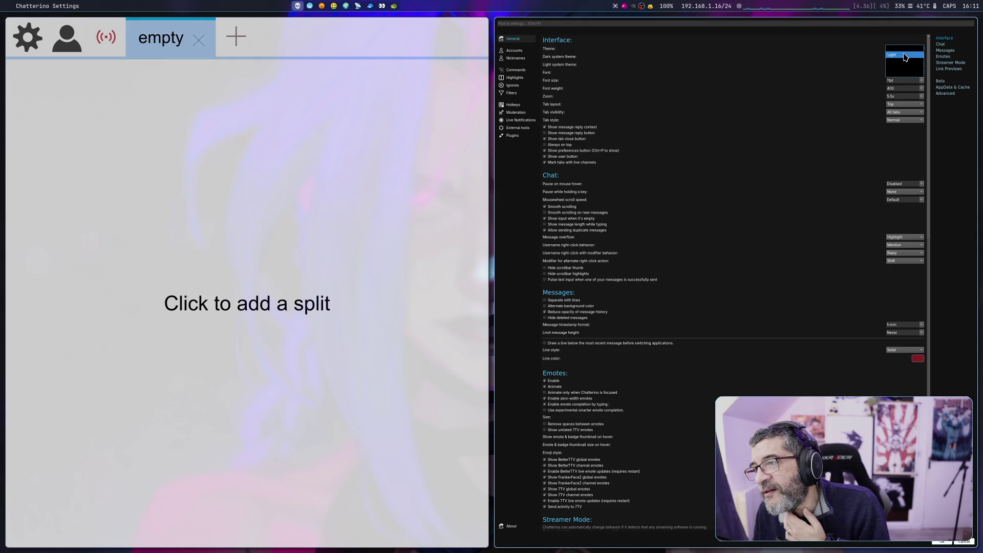
click(905, 58)
click(903, 54)
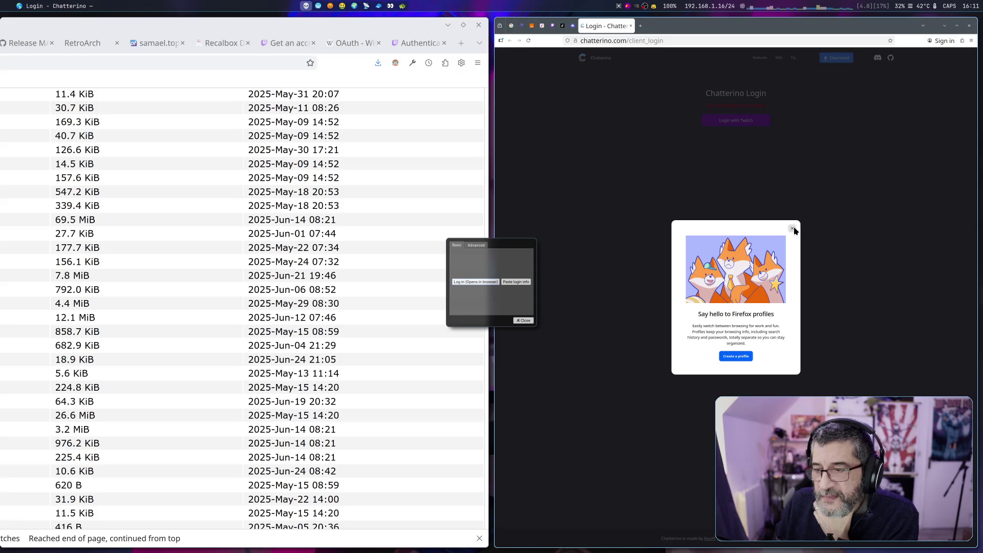
Close the stray popup and login windows, then start browser login in Firefox's stream profile.
click(793, 229)
click(631, 26)
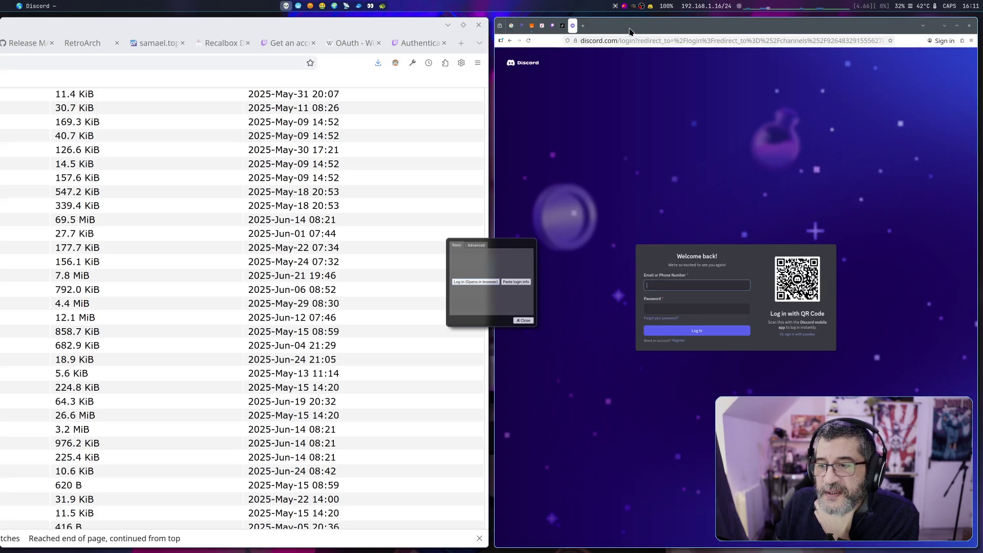
click(969, 26)
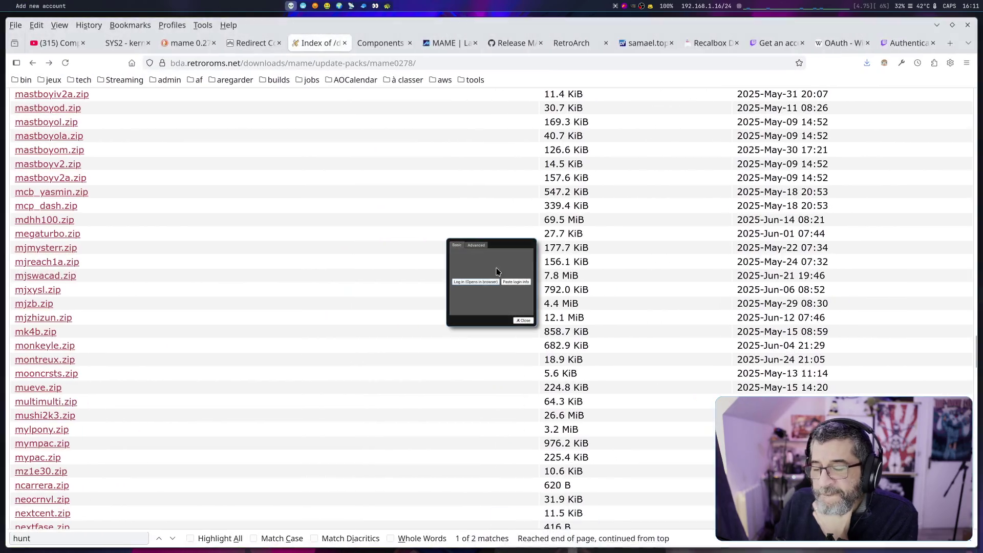
click(469, 284)
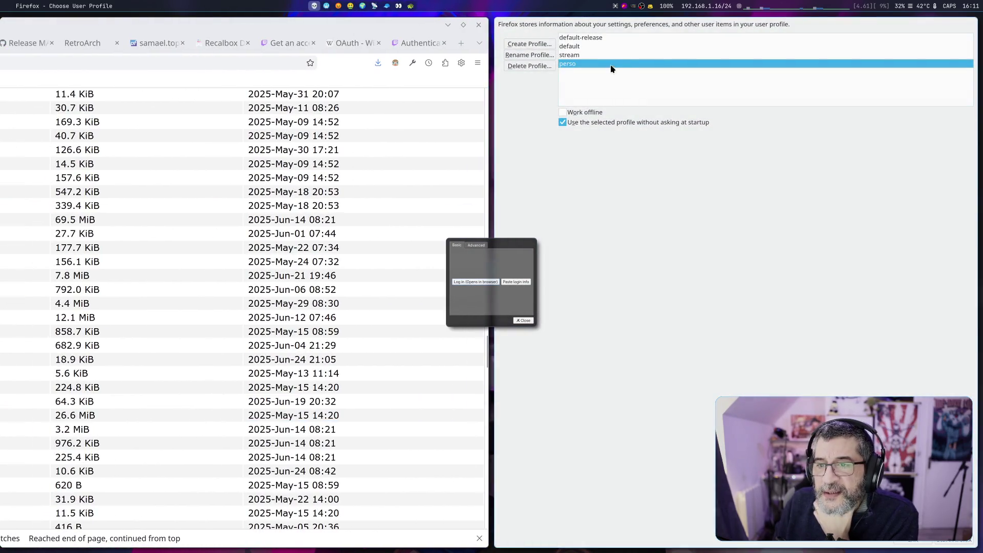
double_click(602, 55)
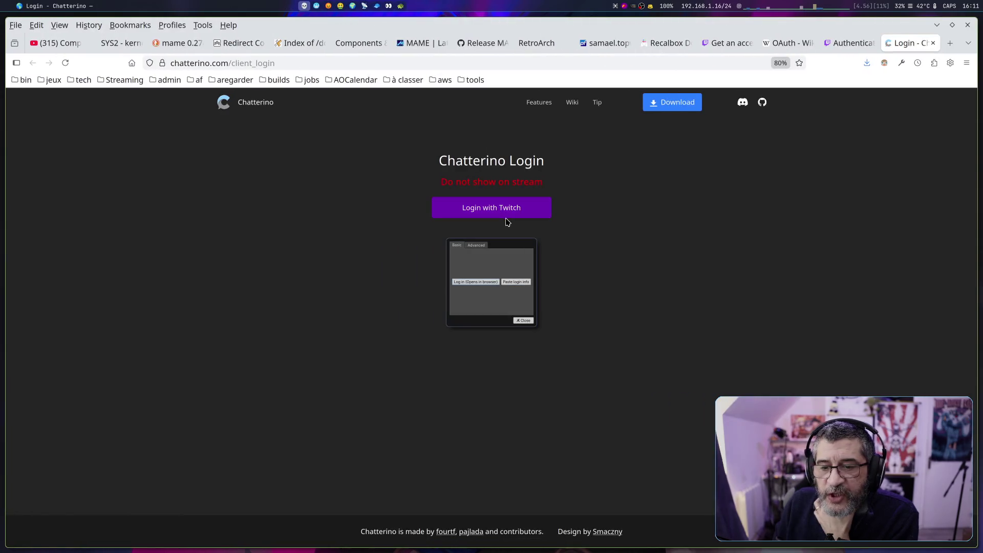
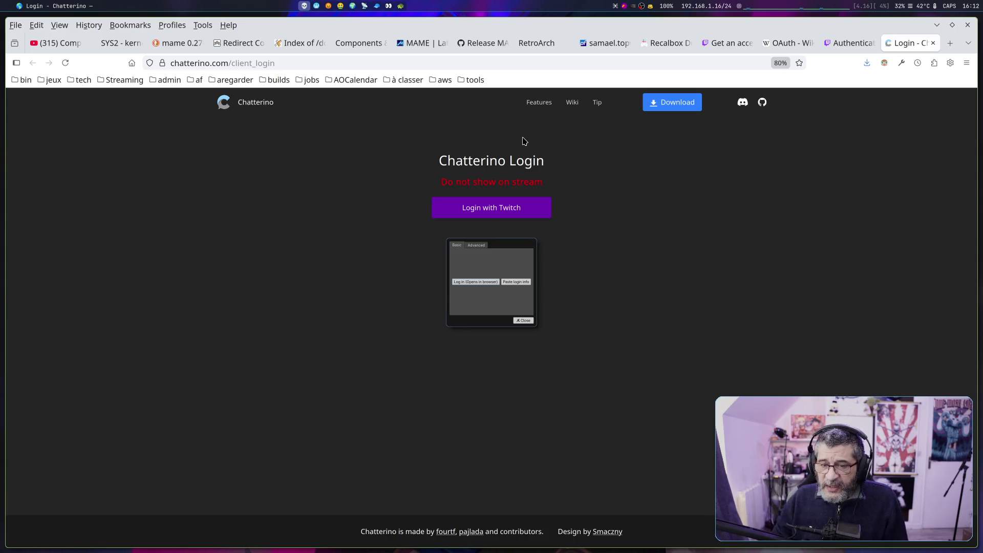
Start the Twitch login, review Chatterino 2 Client Login's requested permissions, and authorize it.
click(461, 213)
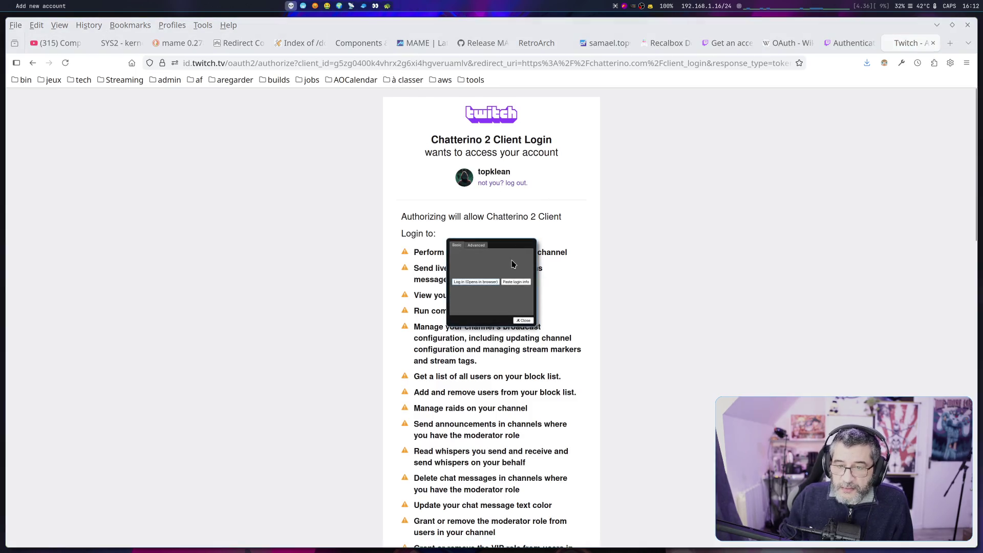
drag(513, 264, 204, 177)
scroll(548, 245, down, 3)
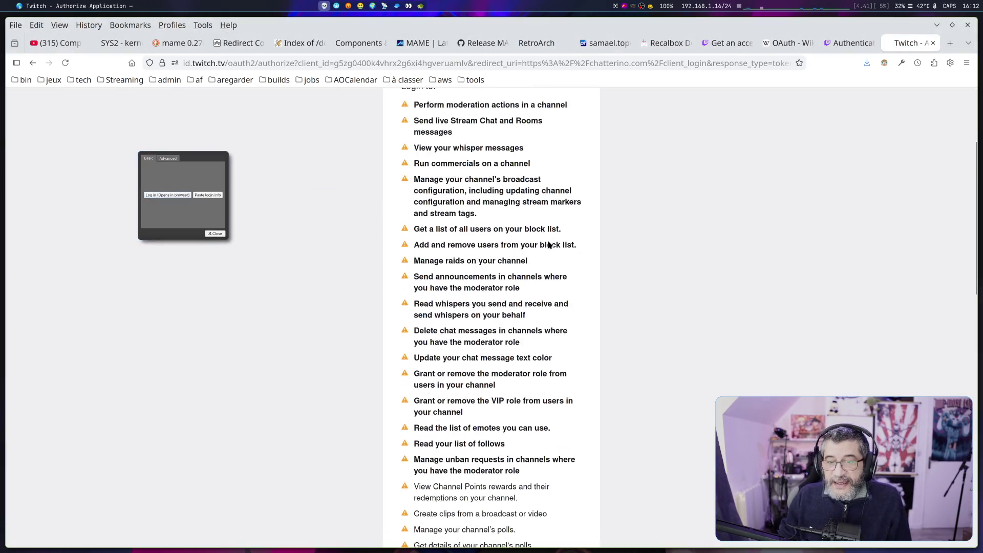
scroll(555, 250, down, 14)
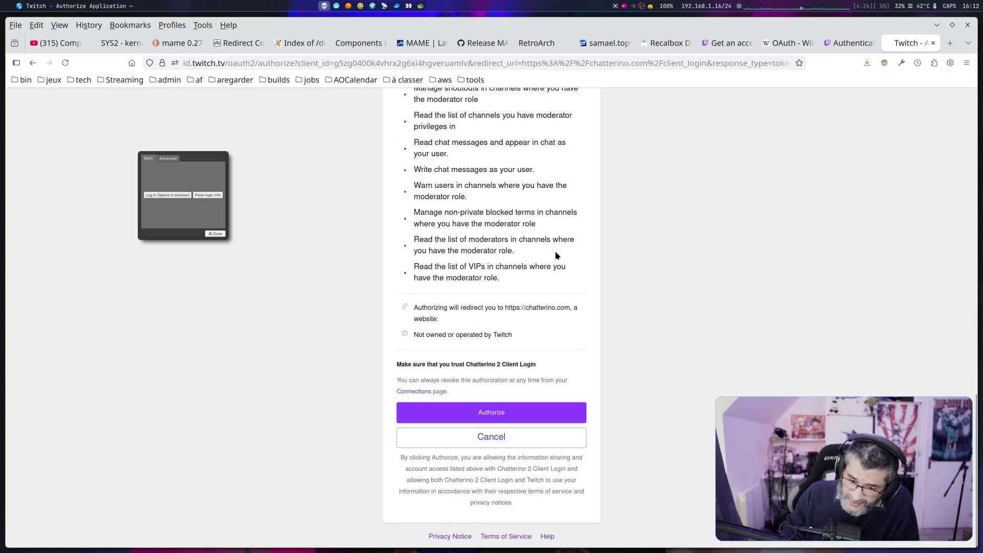
scroll(555, 255, up, 15)
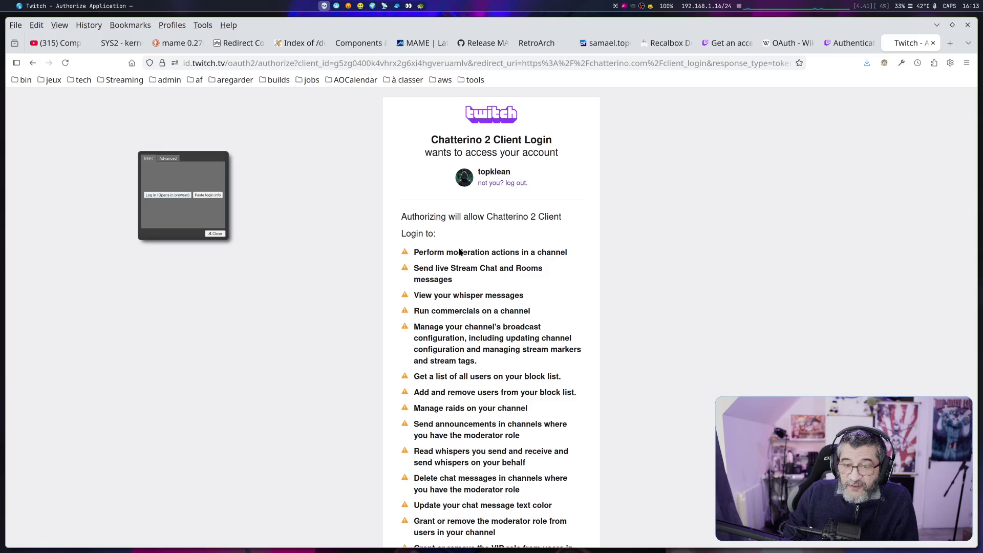
scroll(460, 251, down, 3)
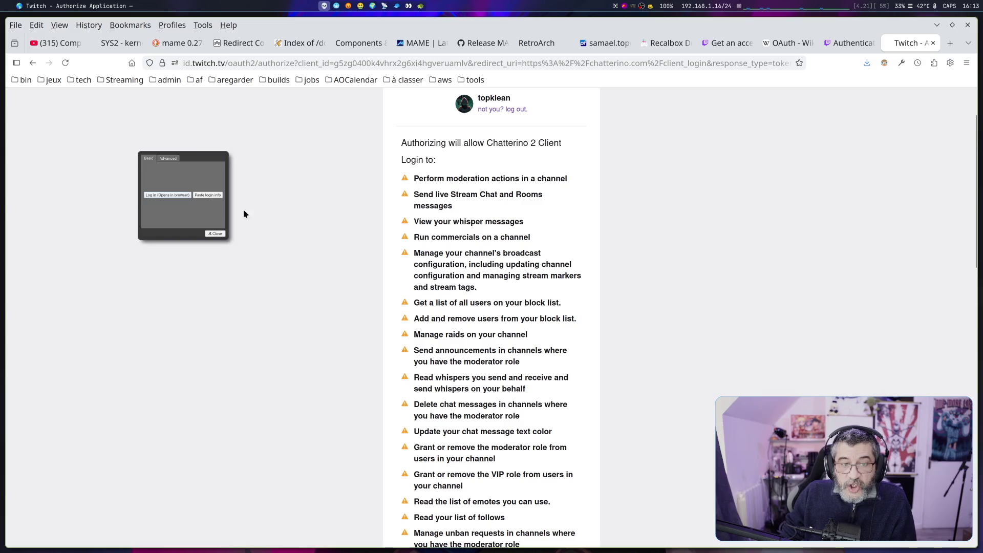
scroll(442, 187, down, 10)
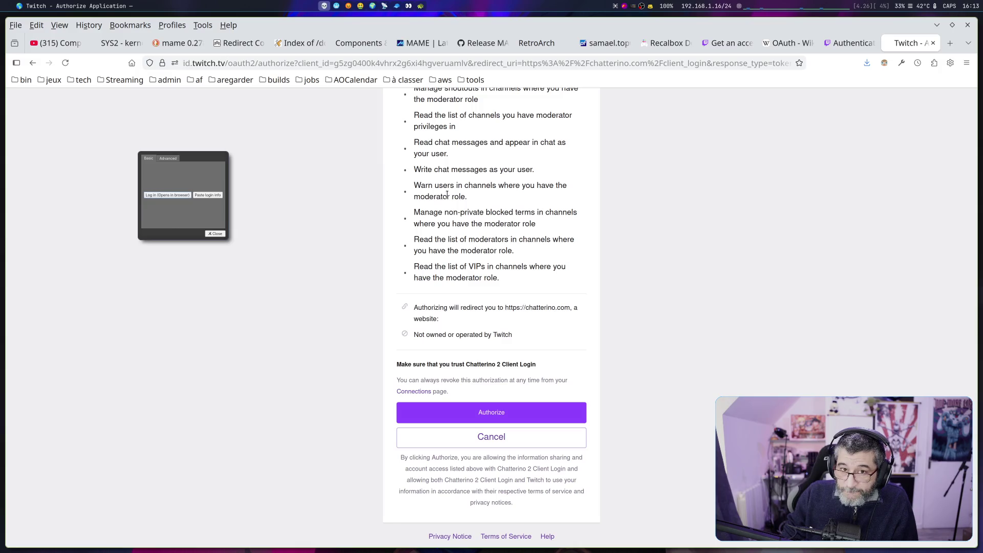
scroll(447, 195, up, 15)
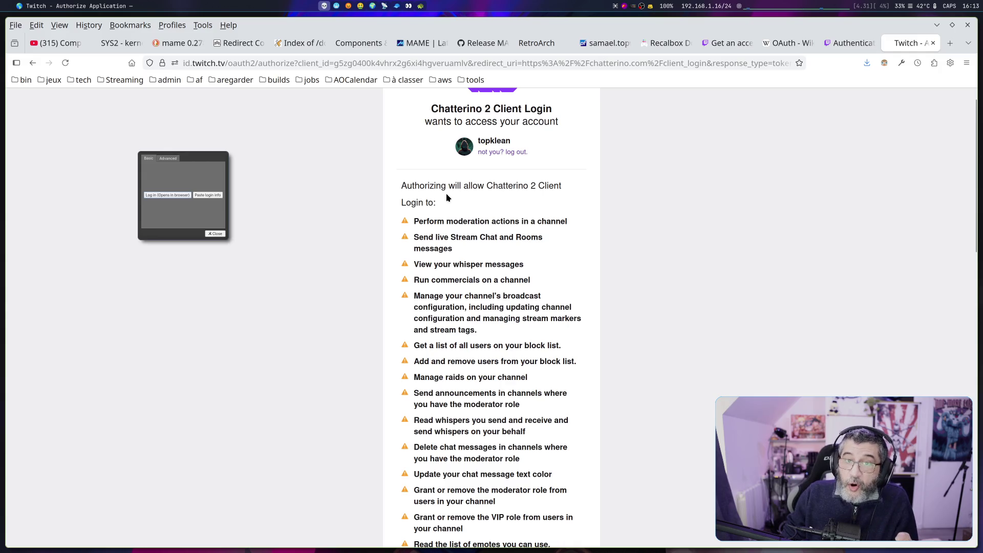
scroll(447, 196, up, 1)
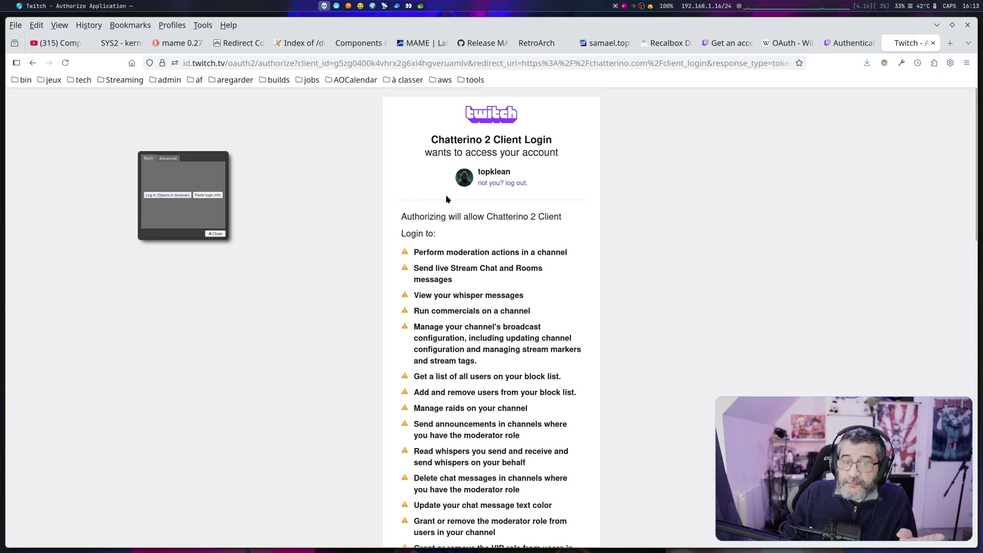
scroll(446, 199, down, 15)
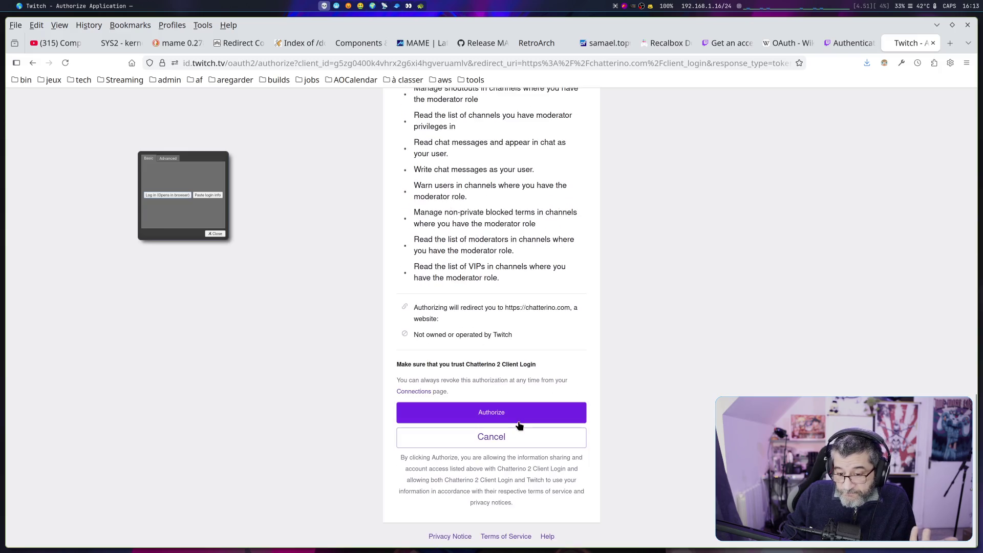
click(518, 422)
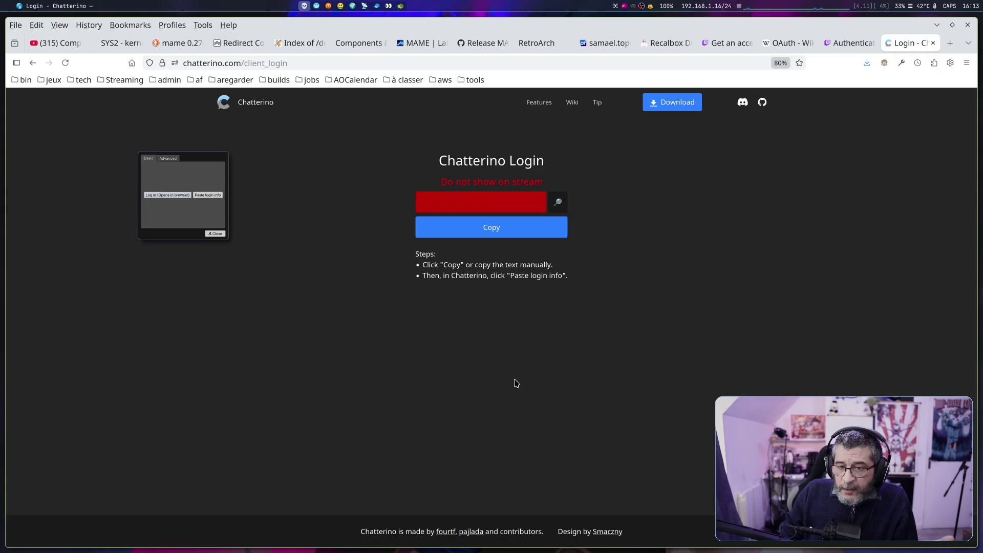
Copy the generated Twitch login token from the chatterino.com client_login page.
click(519, 230)
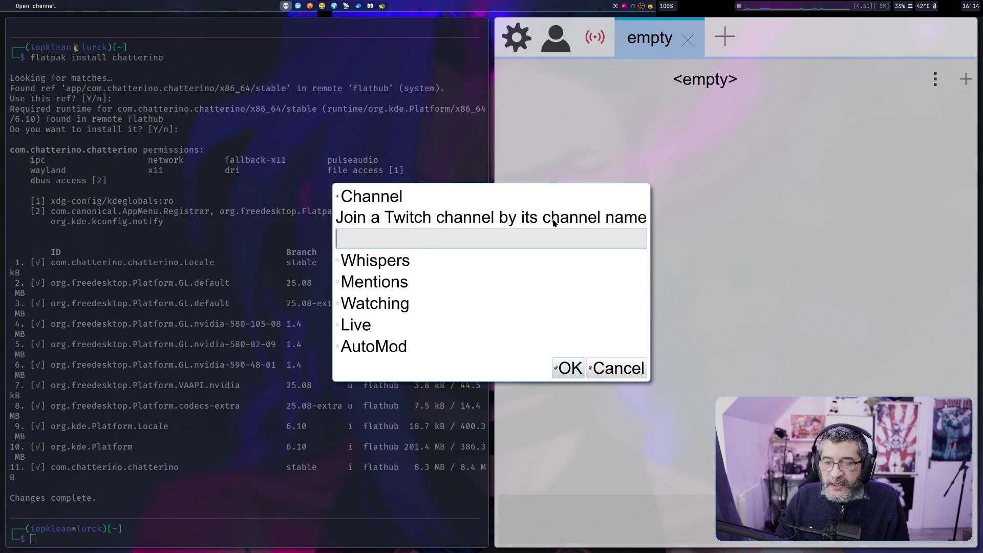
Join the streamer's own channel, scroll through its chat, and bring up the account settings.
text(topklean)
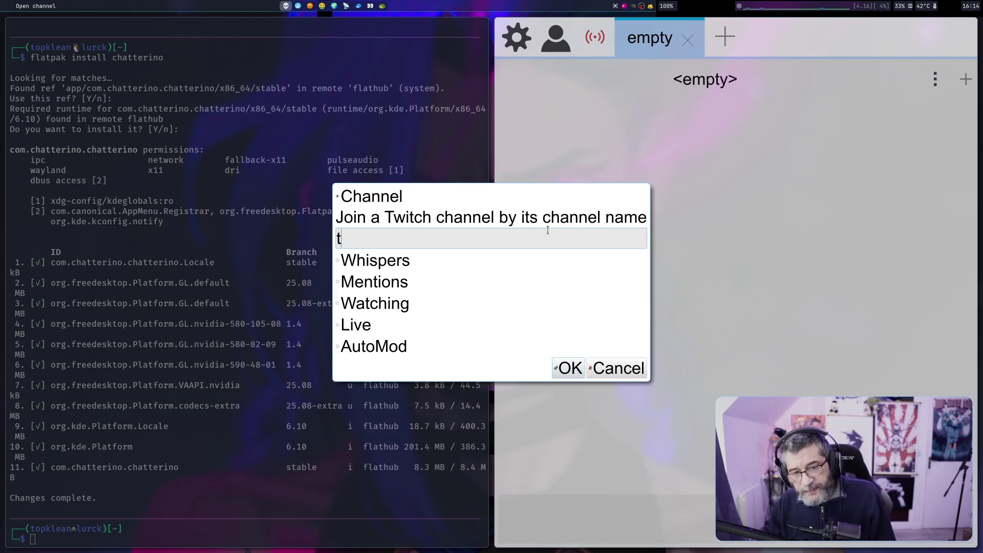
key(Return)
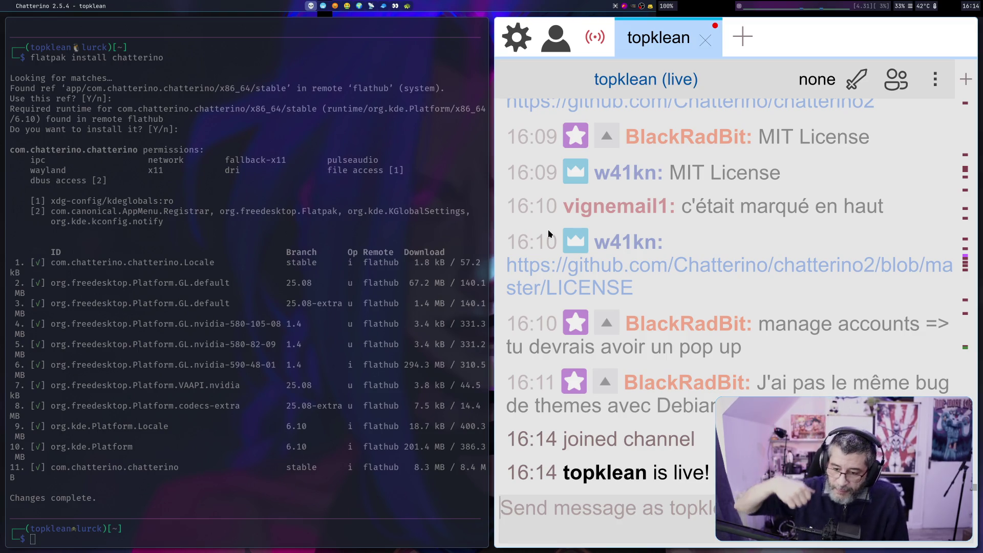
ctrl+scroll(651, 352, down, 2)
ctrl+scroll(654, 354, down, 3)
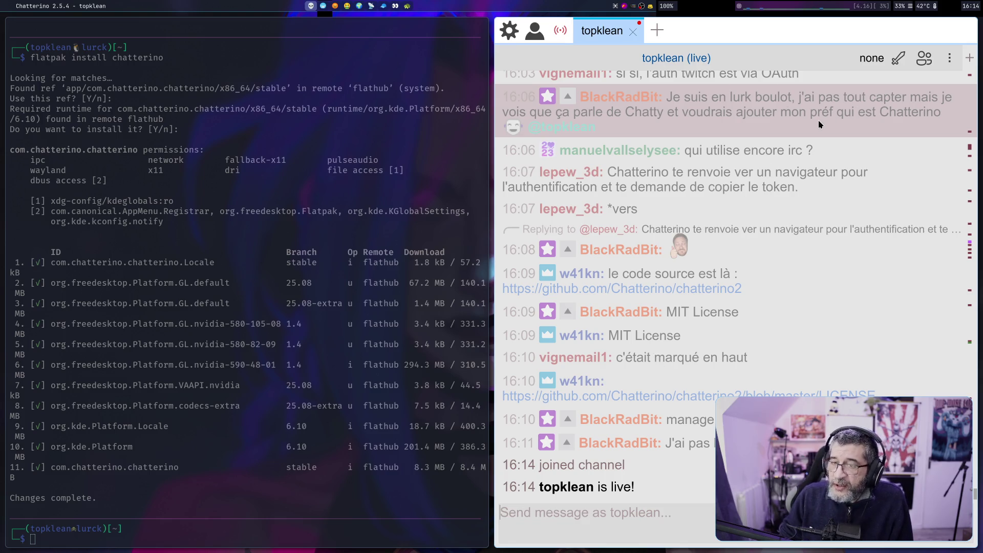
key(ctrl+p)
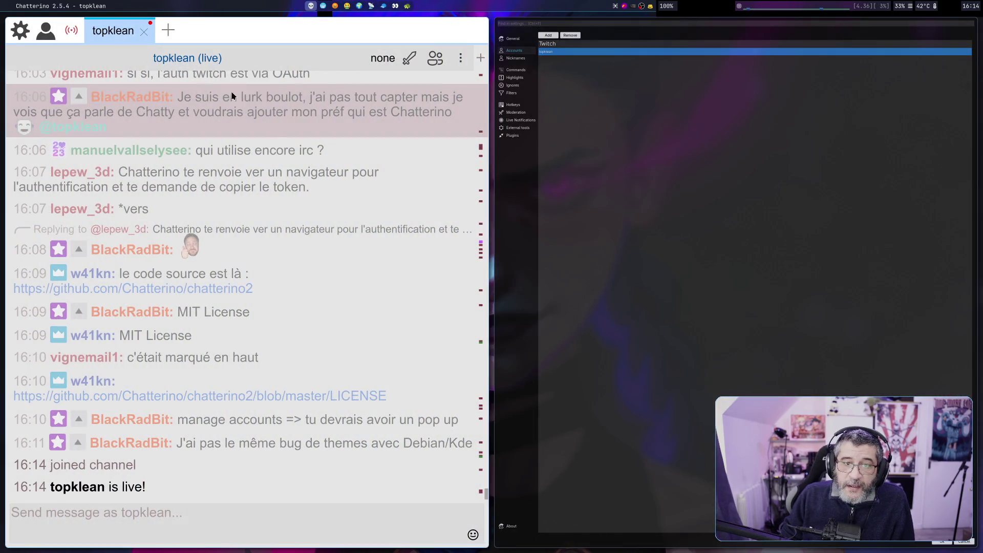
Launch a new kitty terminal window with Super+Return.
mouse_move(225, 60)
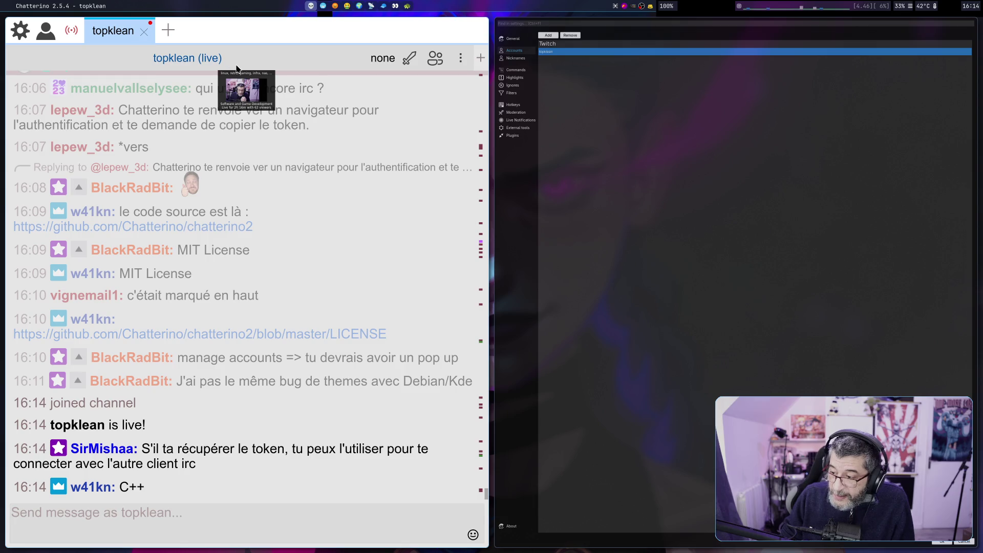
key(super+Return)
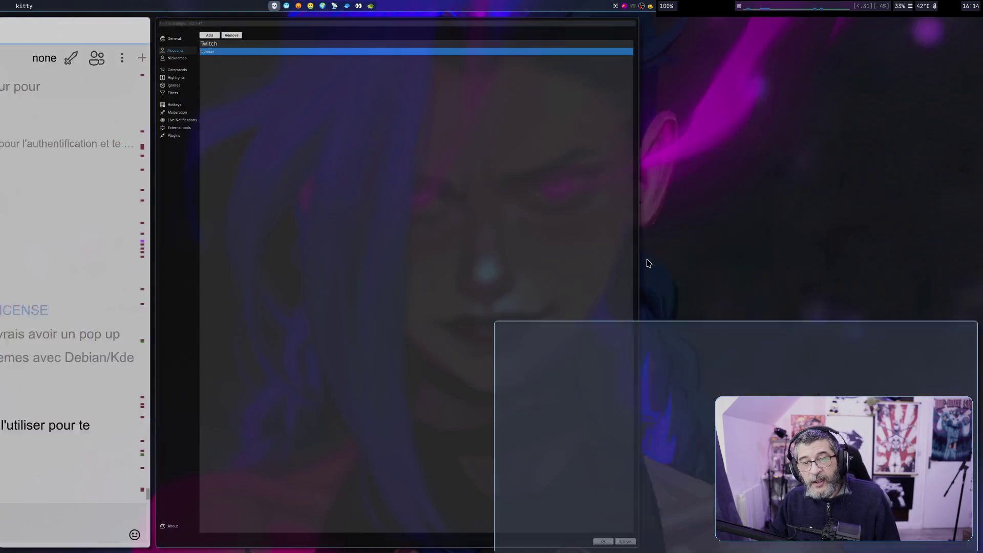
Enter ~/.local/state, list it, step back up to .local, and clear the screen.
text(cd .)
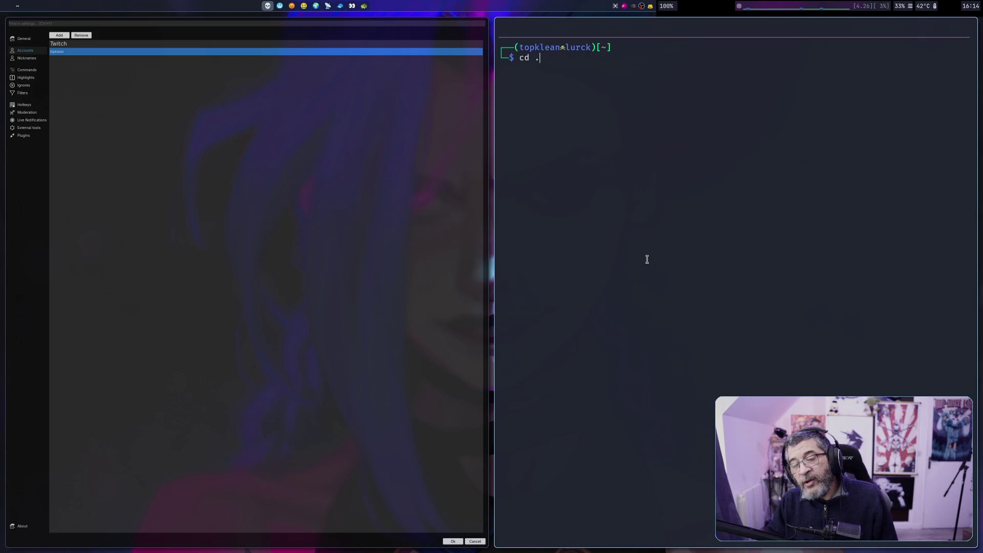
text(local/state/)
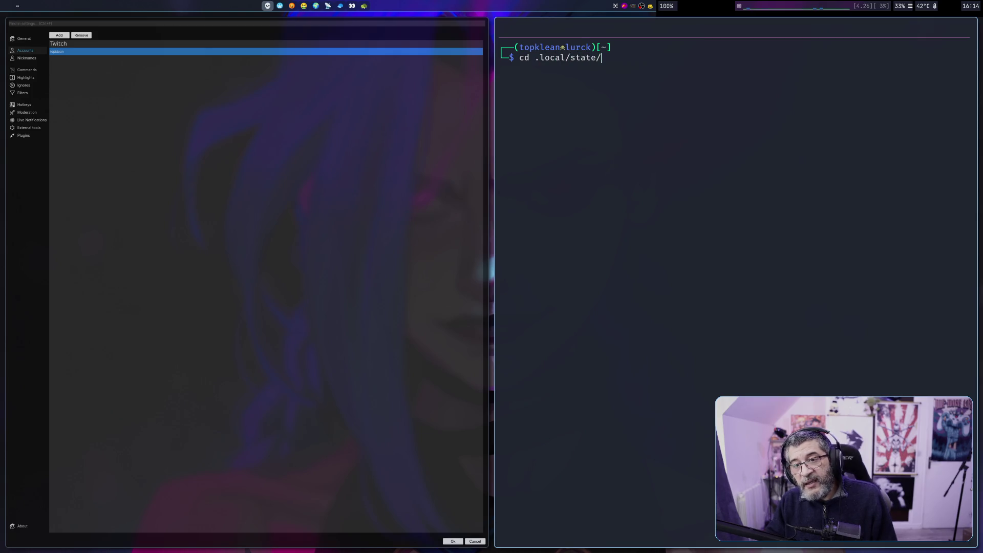
key(Return)
text(ls)
key(Return)
text(cd)
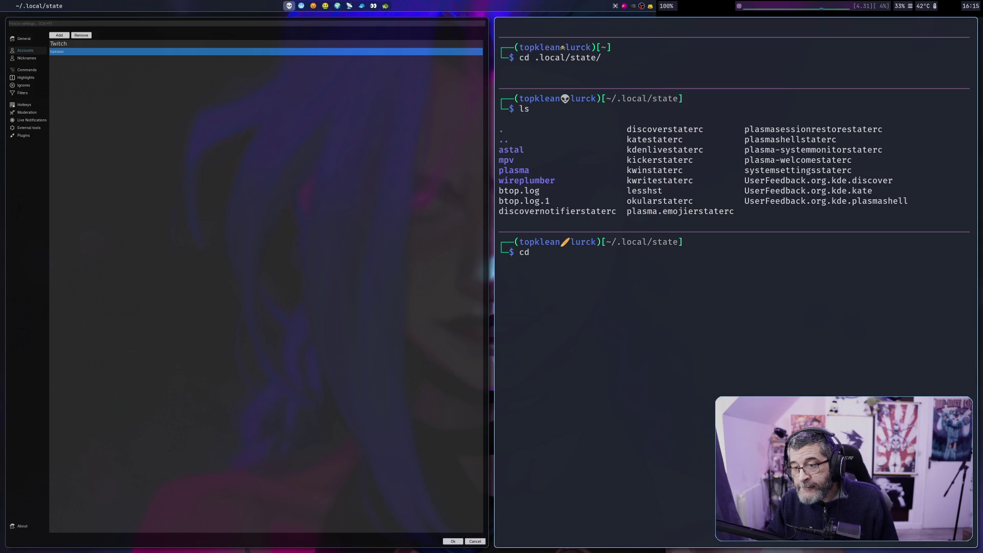
key(BackSpace)
key(BackSpace)
text(..)
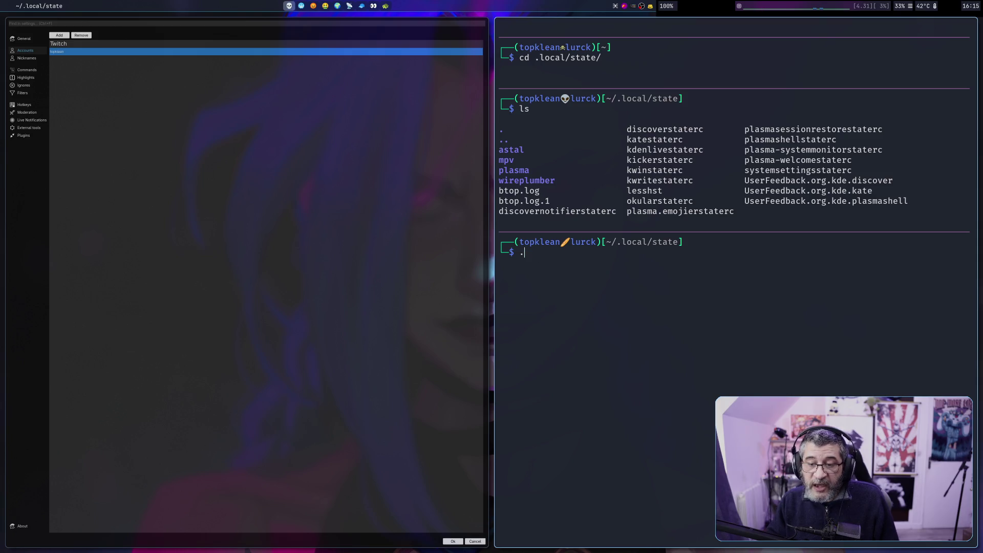
key(Return)
text(clea)
key(BackSpace)
key(BackSpace)
key(BackSpace)
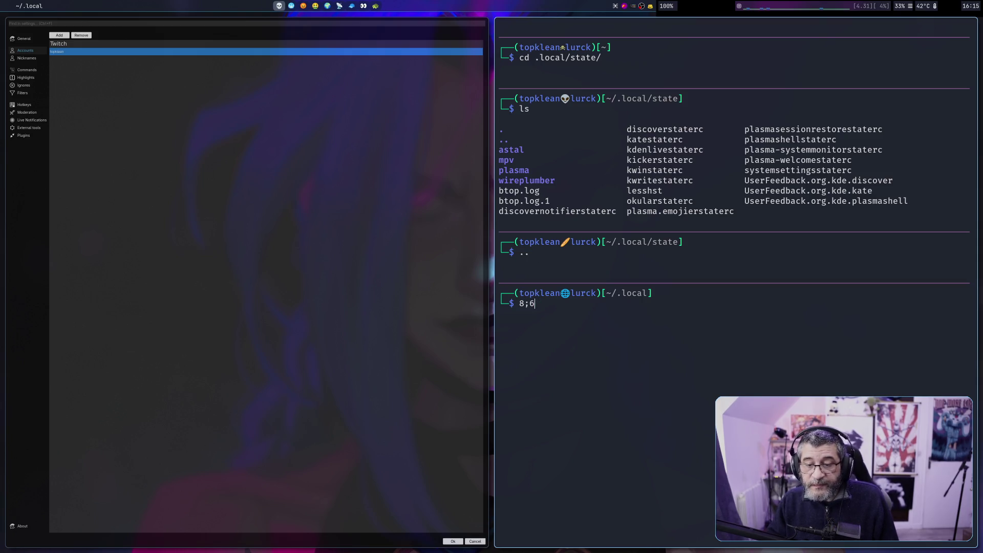
key(ctrl+l)
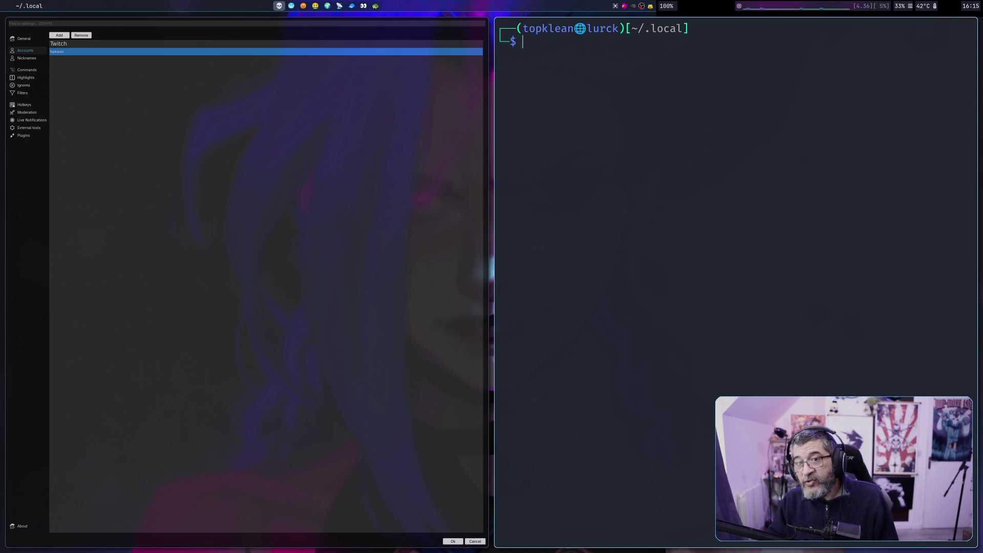
Enter ~/.config, try completing a Chatterino folder, then abandon it and switch to workspace 1.
text(..)
key(Return)
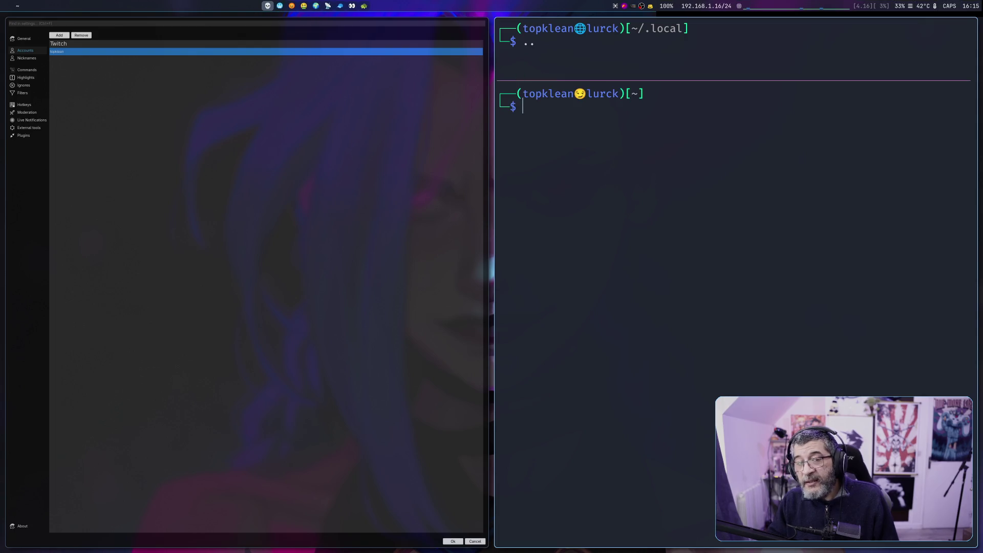
text(cd)
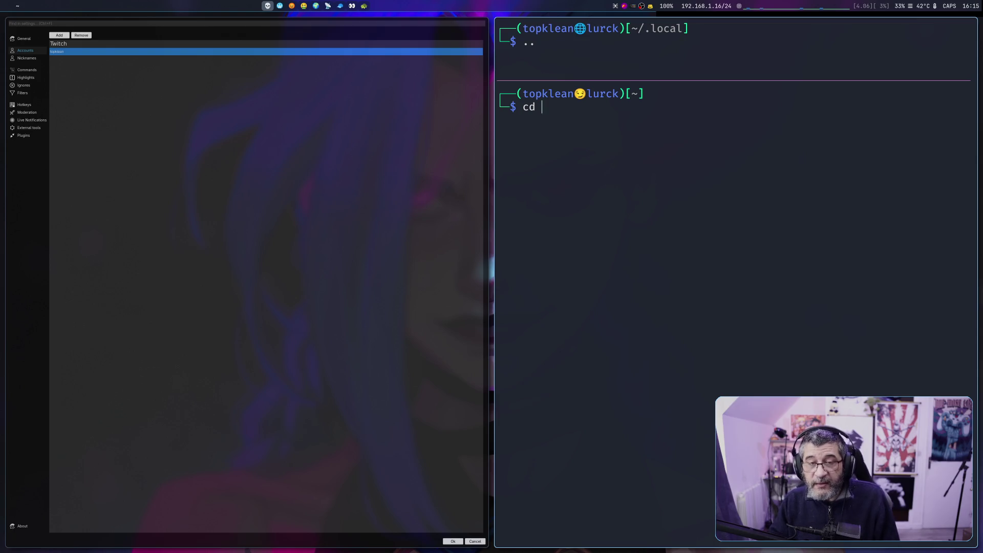
text( .config/)
key(Return)
text(cd )
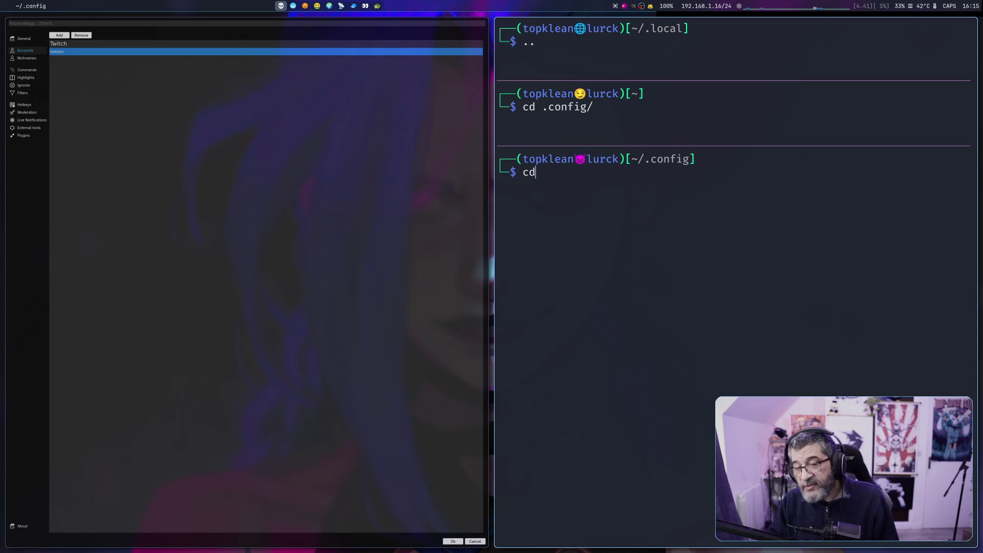
text(cha)
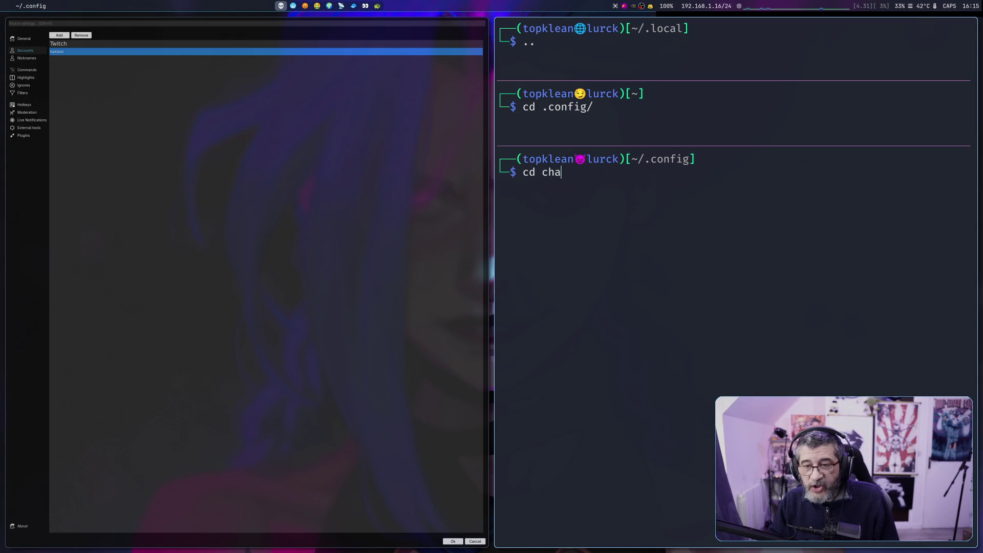
key(BackSpace)
key(BackSpace)
key(Tab)
key(Tab)
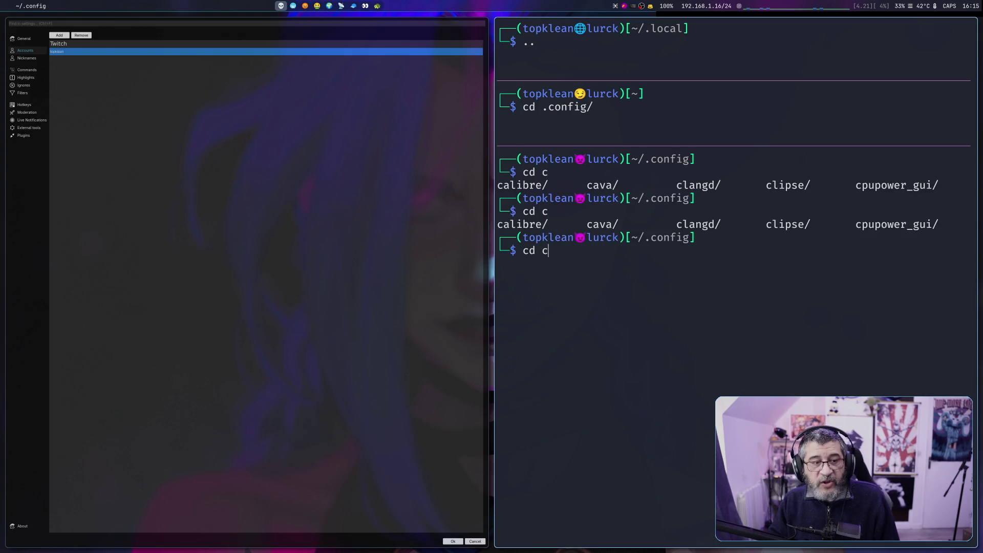
key(BackSpace)
key(BackSpace)
key(BackSpace)
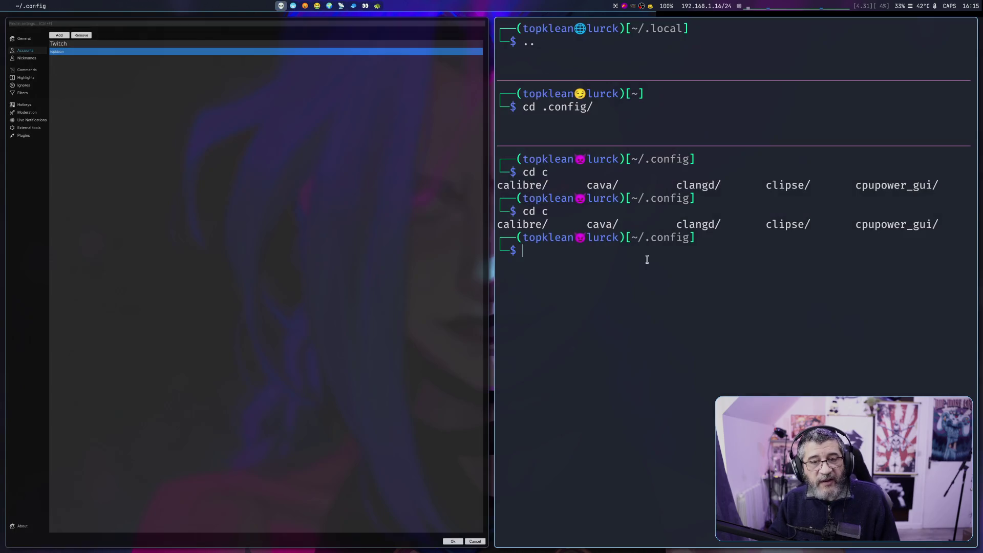
text(cd .)
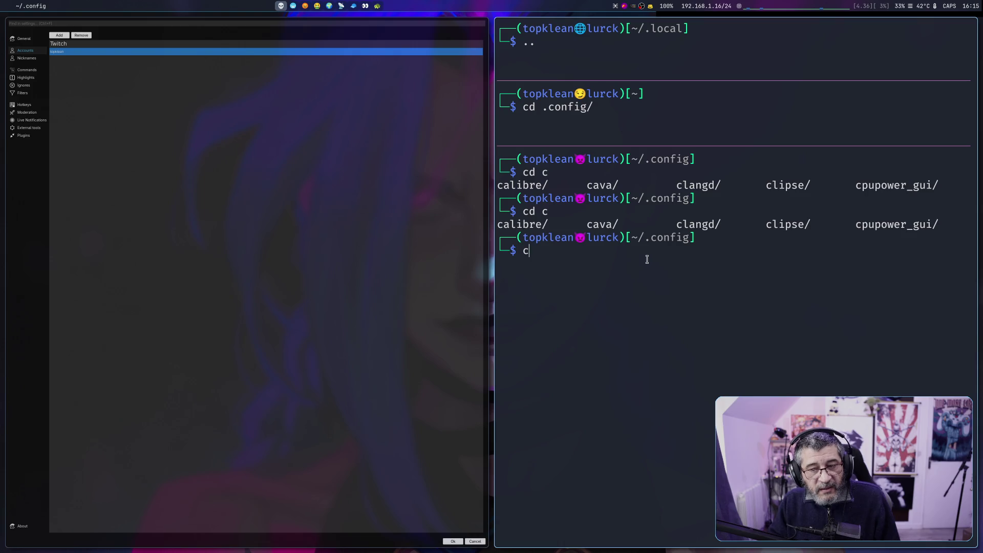
text(lo)
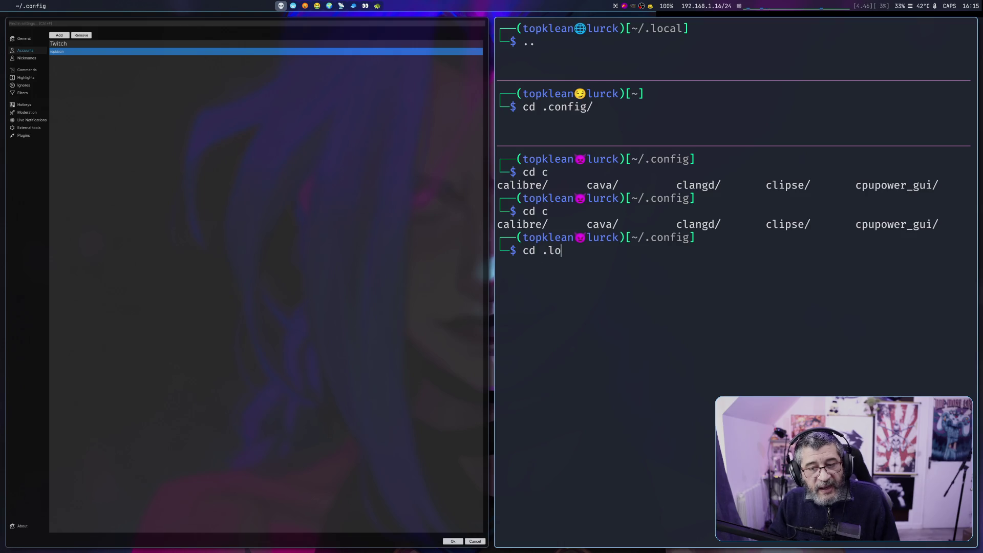
key(BackSpace)
key(BackSpace)
key(BackSpace)
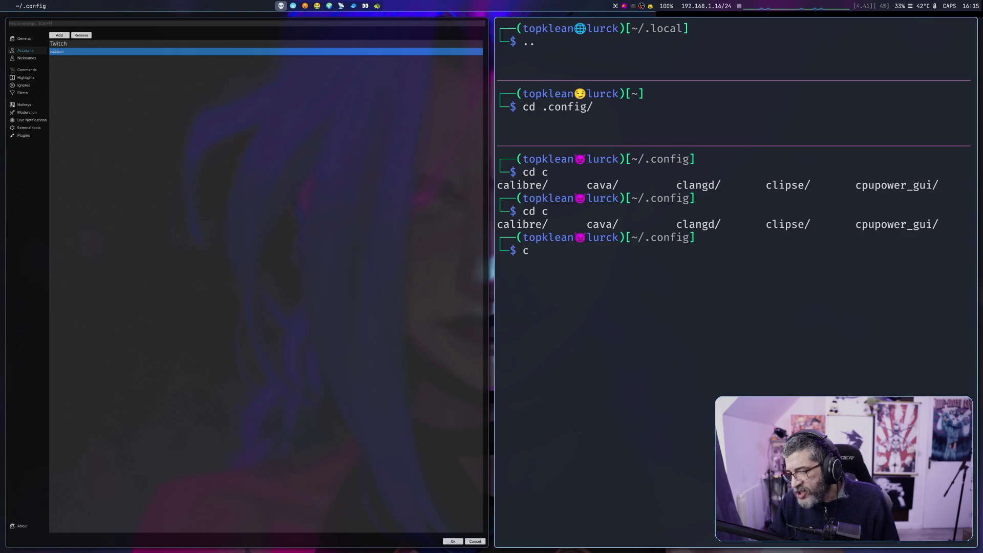
key(super+1)
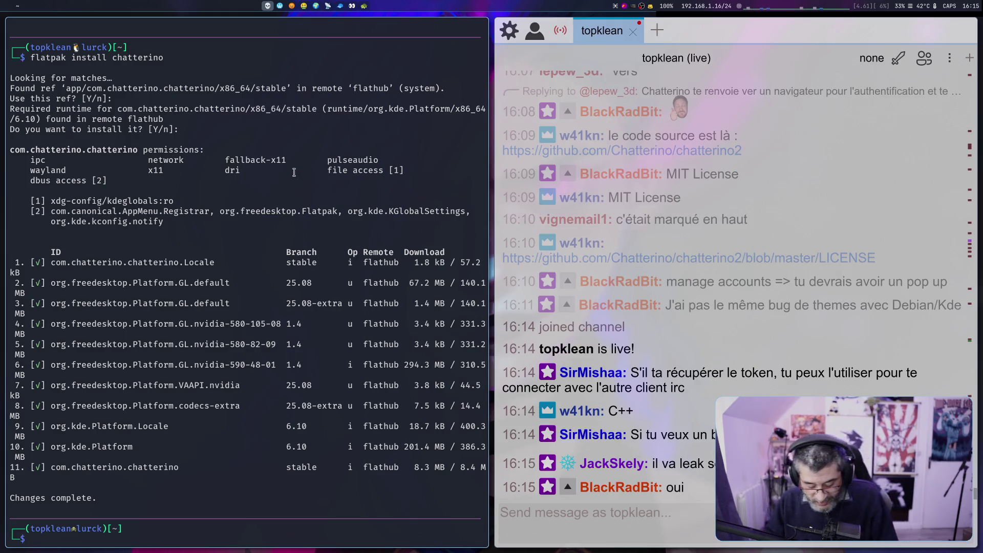
Run flatpak list to show the installed flatpak applications.
text(flat)
key(Tab)
text(list)
key(Return)
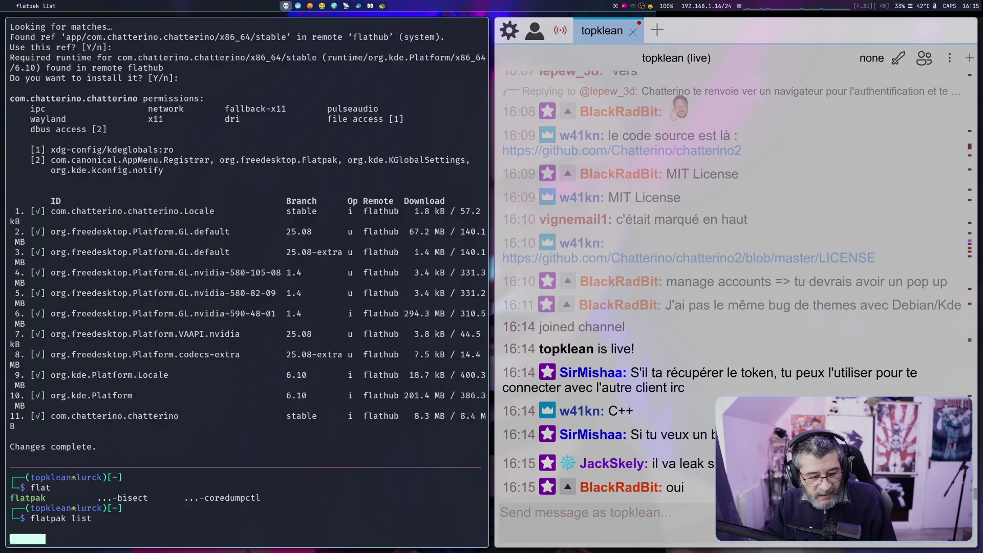
Run flatpak ps, confirm com.chatterino.chatterino is running, and select its PID.
text(flatpak l)
key(BackSpace)
key(BackSpace)
key(BackSpace)
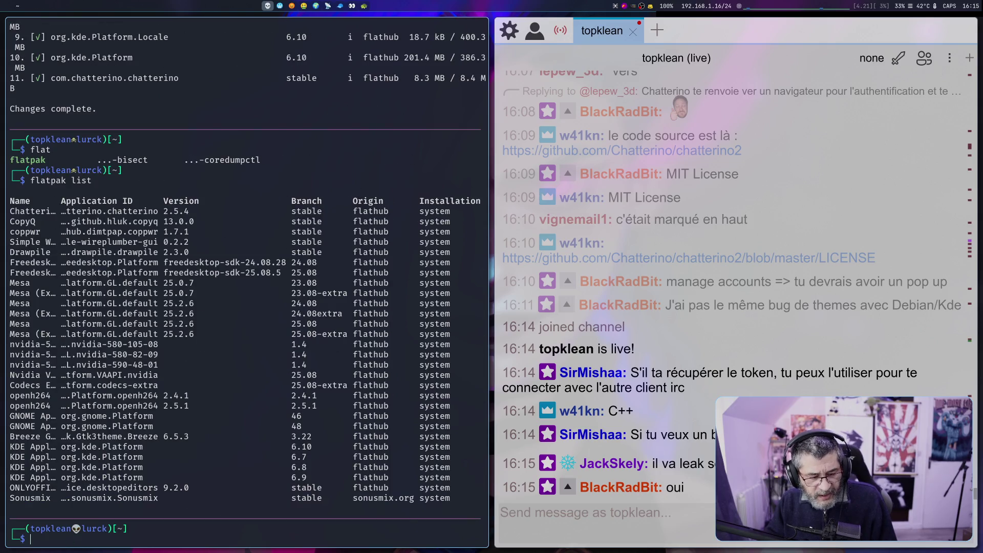
key(Tab)
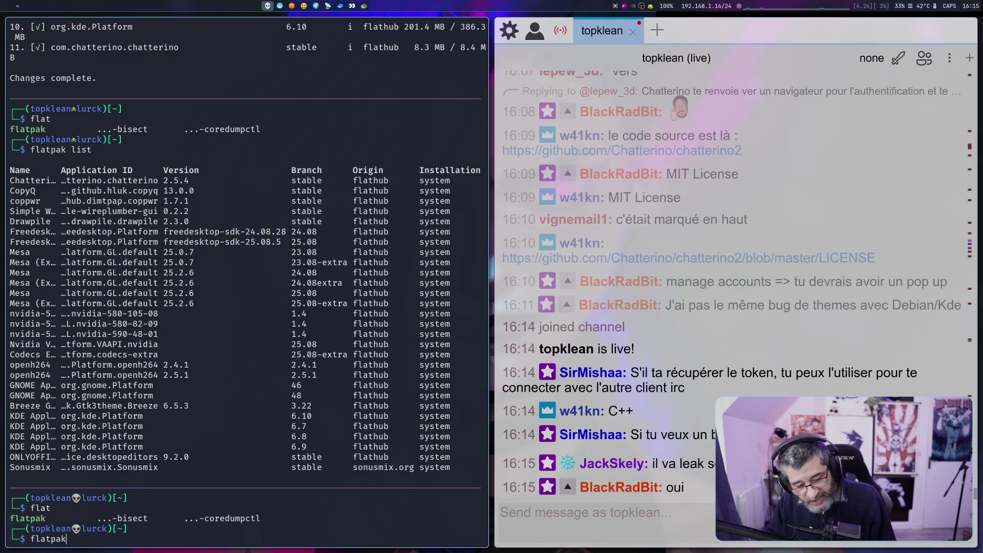
key(Tab)
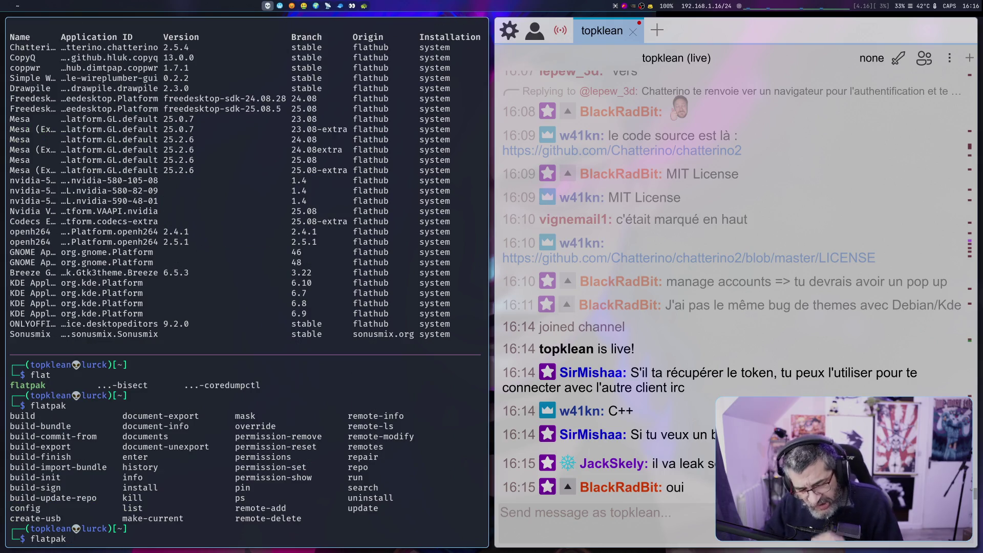
text(ps)
key(Return)
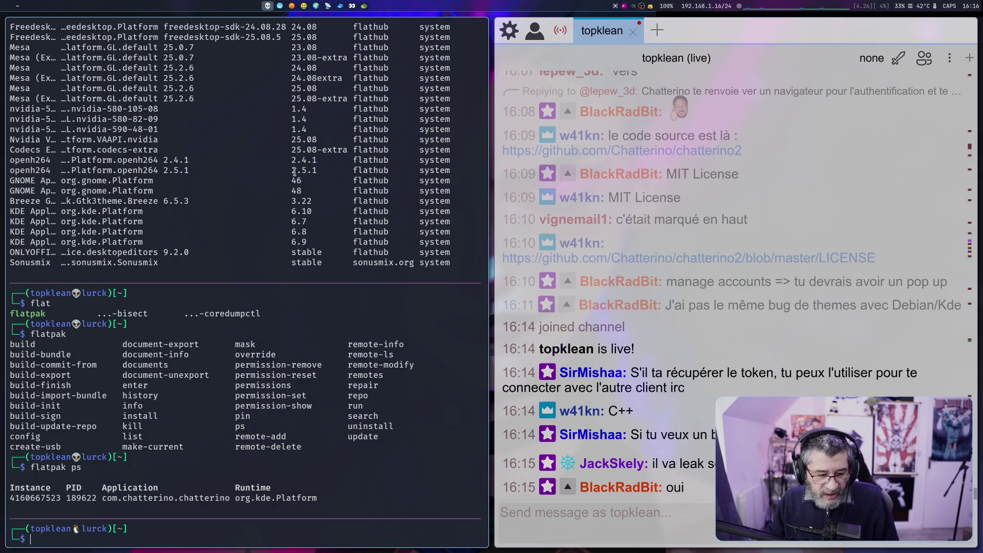
double_click(85, 499)
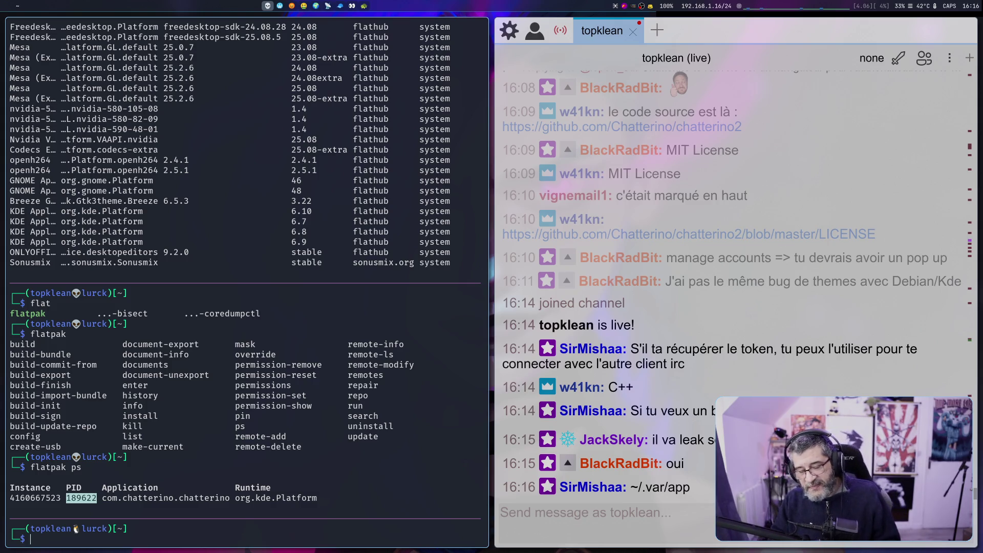
text(cd ~/.v)
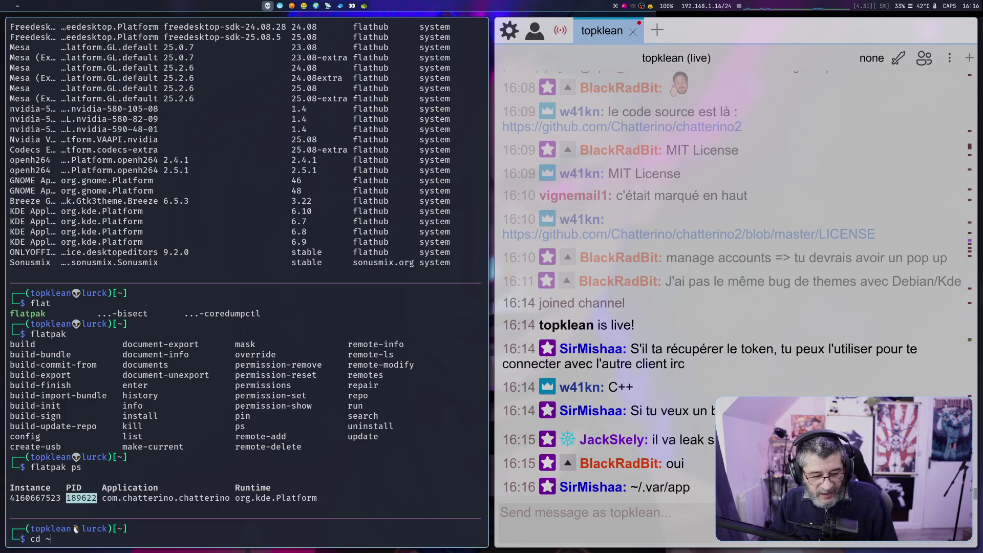
text(ar/app/)
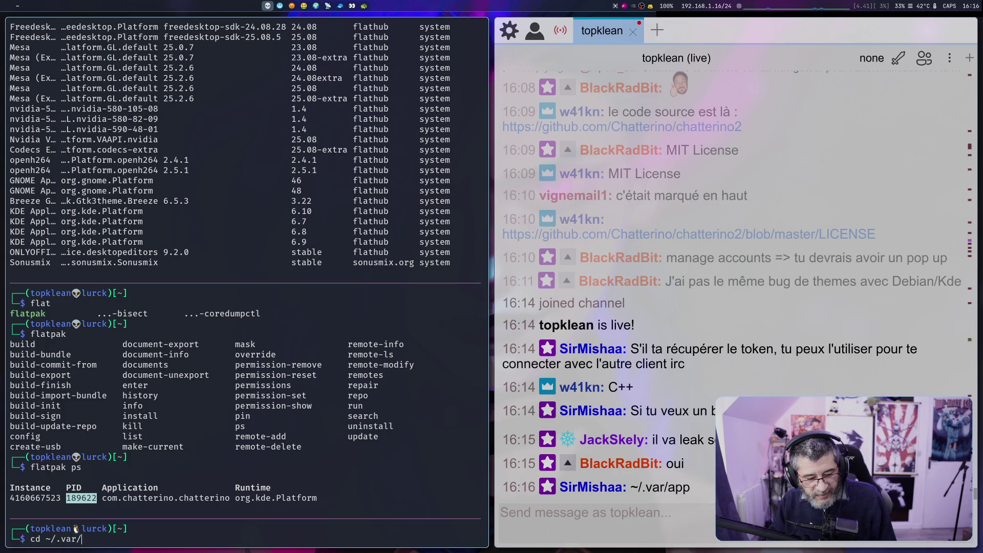
Enter ~/.var/app, list it, then open and list com.chatterino.chatterino.
key(Return)
text(ls)
key(Return)
text(cd org.)
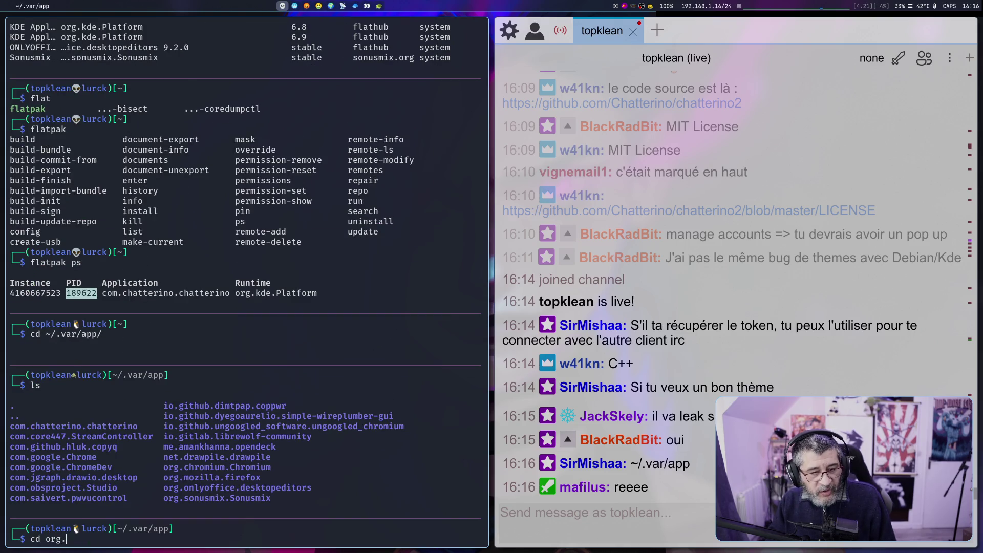
key(BackSpace)
key(BackSpace)
key(BackSpace)
text(com.cha)
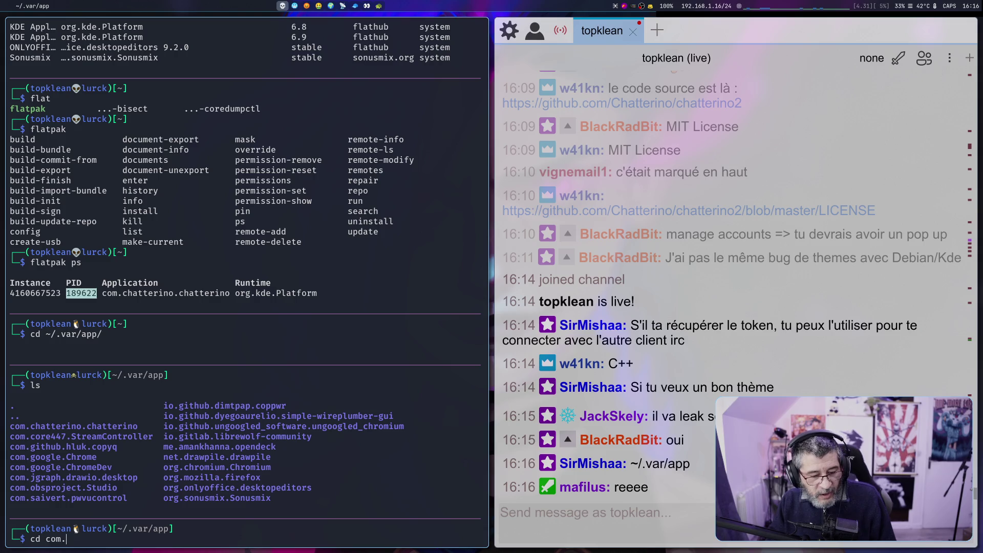
key(Tab)
key(Return)
text(ls)
key(Return)
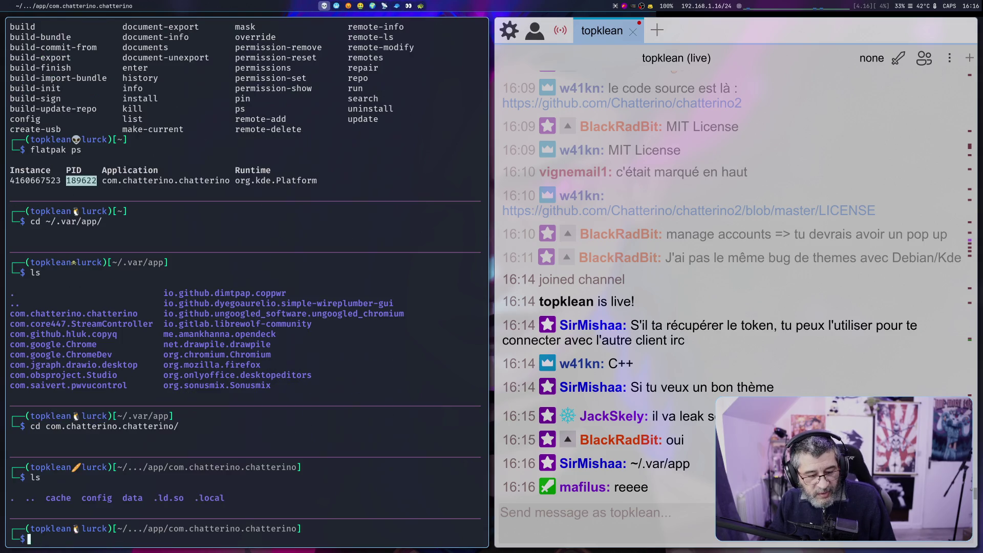
Inspect the app's .local/state and .local folders with ll, then return to the app folder.
text(cd .)
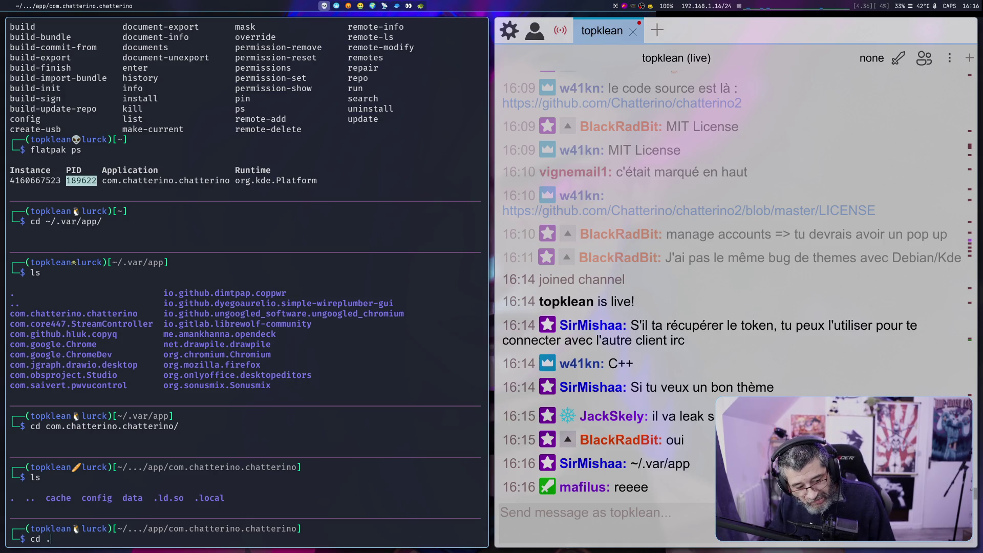
text(local/state/)
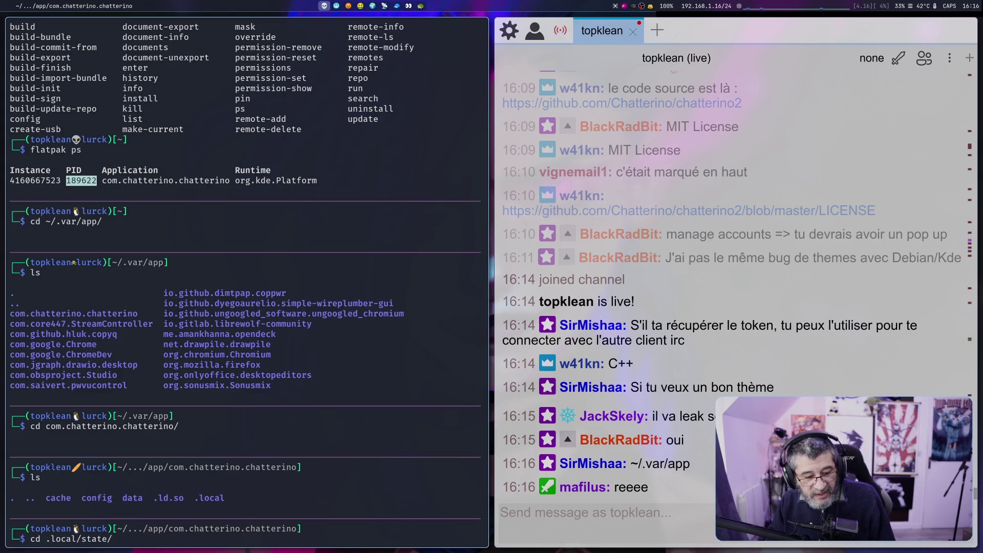
key(Return)
text(ll)
key(Return)
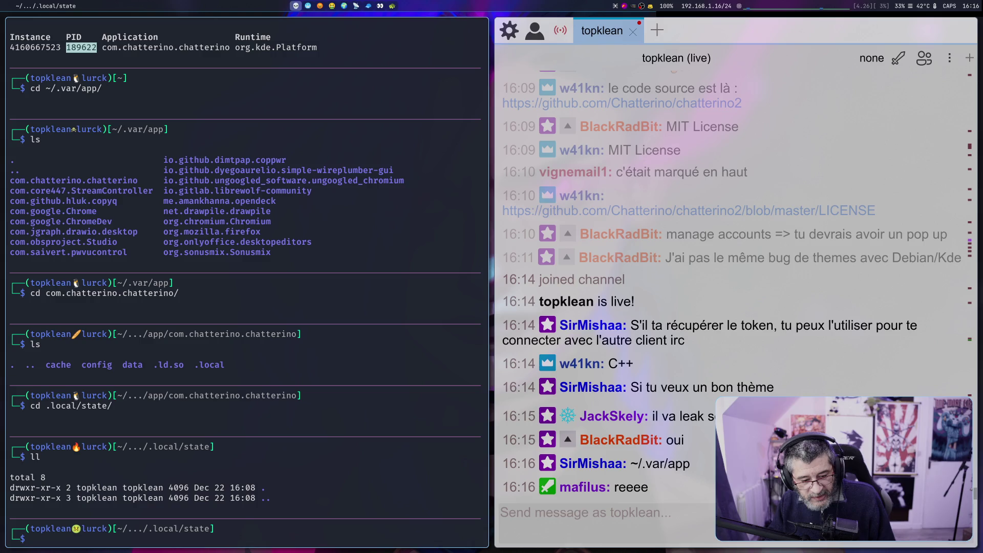
text(..)
key(Return)
text(ll)
key(Return)
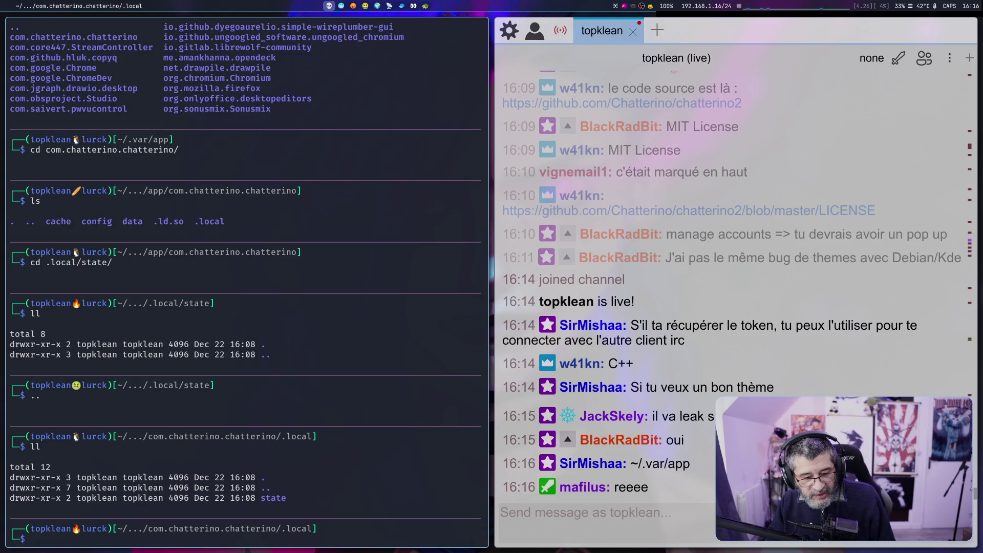
text(..)
key(Return)
text(ll)
key(Return)
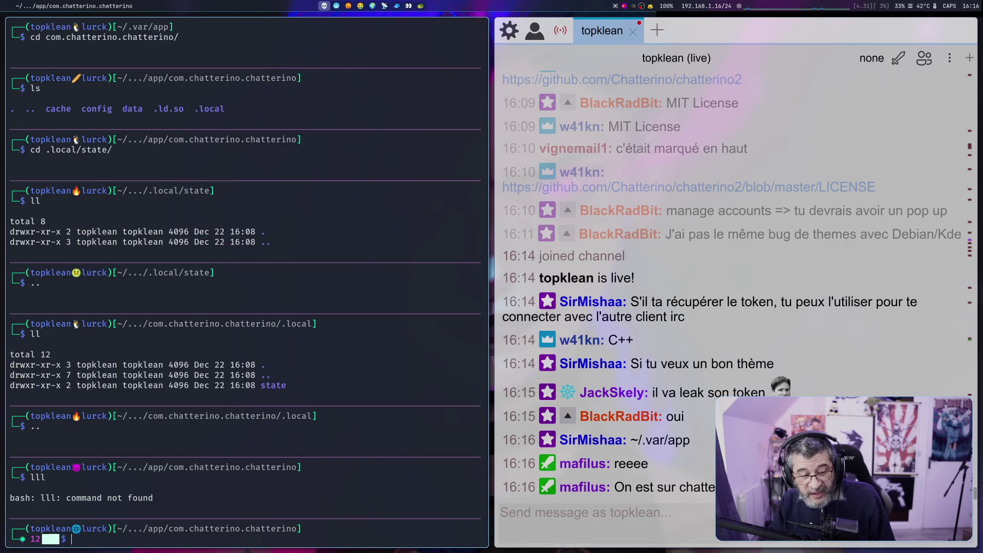
text(ll)
key(Return)
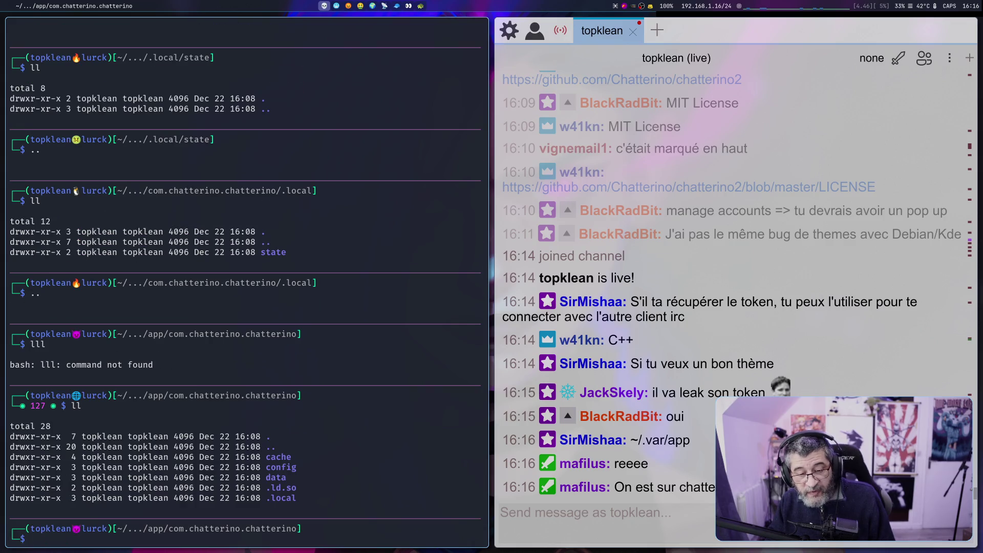
Enter data/chatterino, list its folders, and move into the Settings folder.
text(data/)
key(Return)
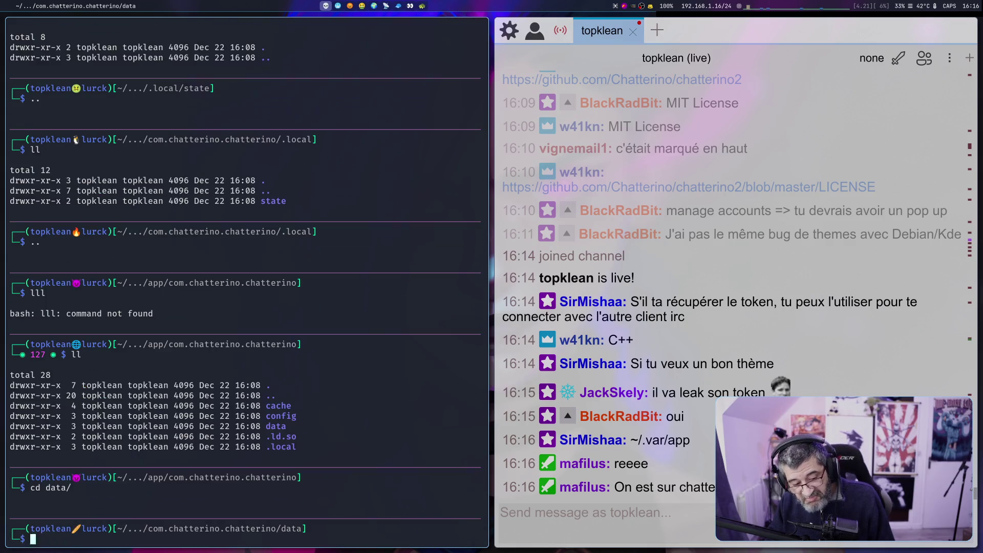
key(Return)
text(d chatterino/)
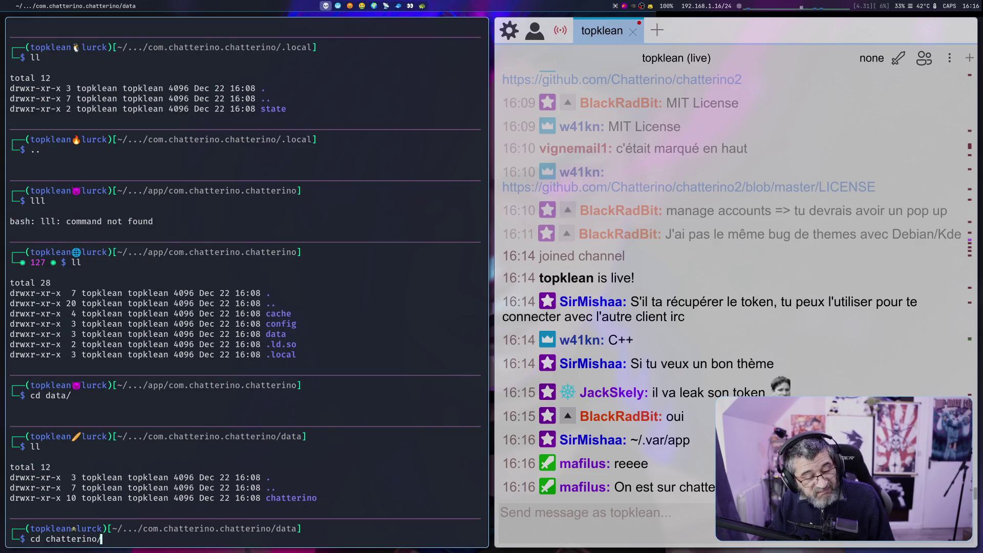
key(Return)
text(ll)
key(Return)
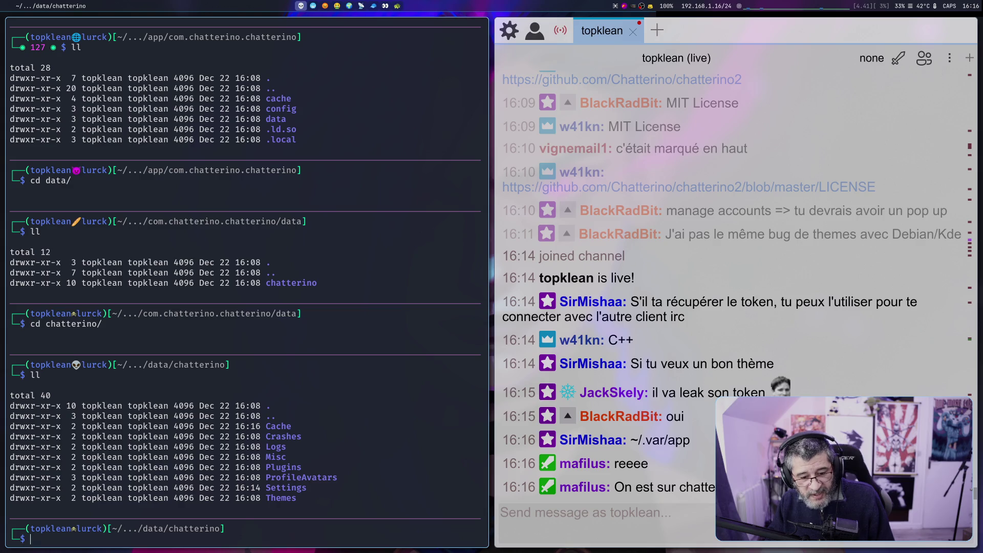
text(Set)
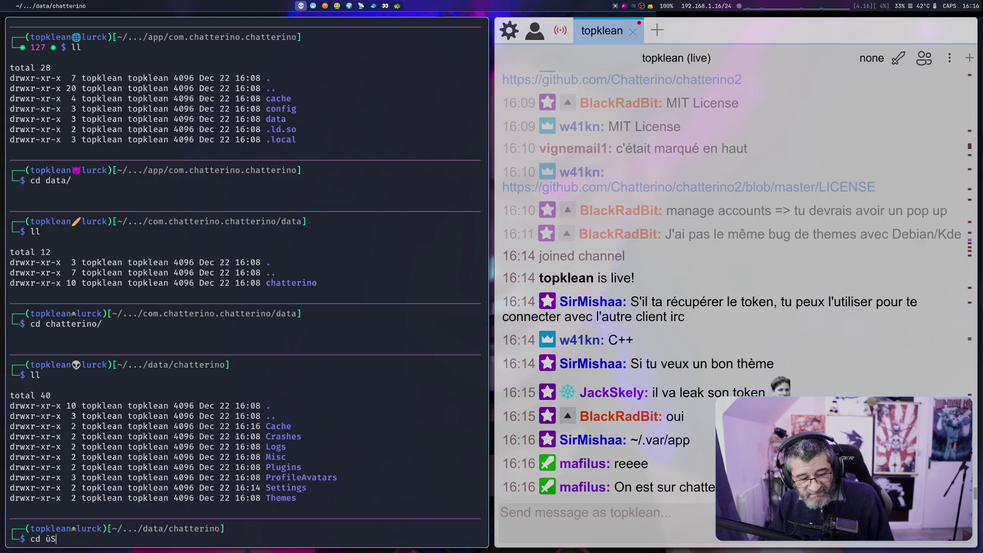
key(Tab)
key(Return)
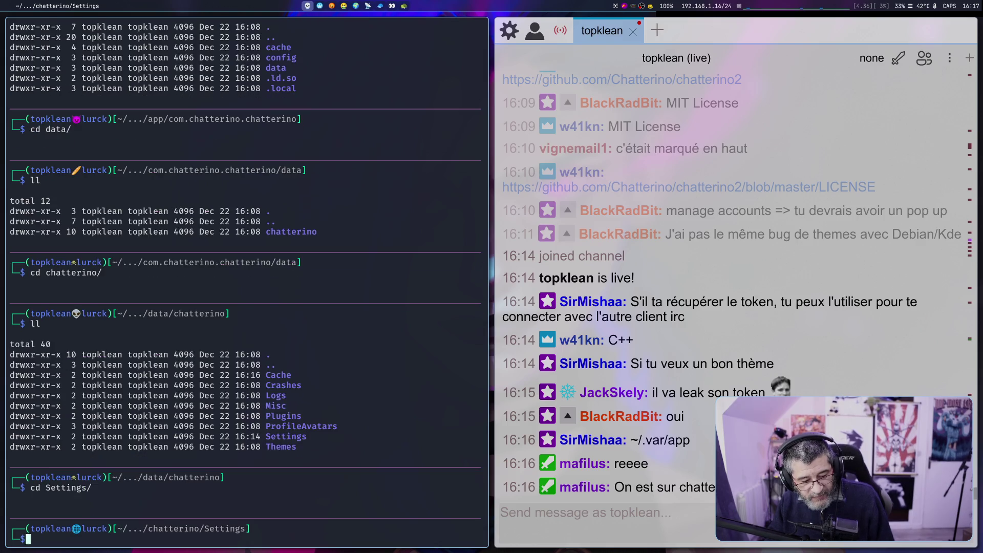
List the Settings folder, then climb back to com.chatterino.chatterino and list it.
text(ll)
key(Return)
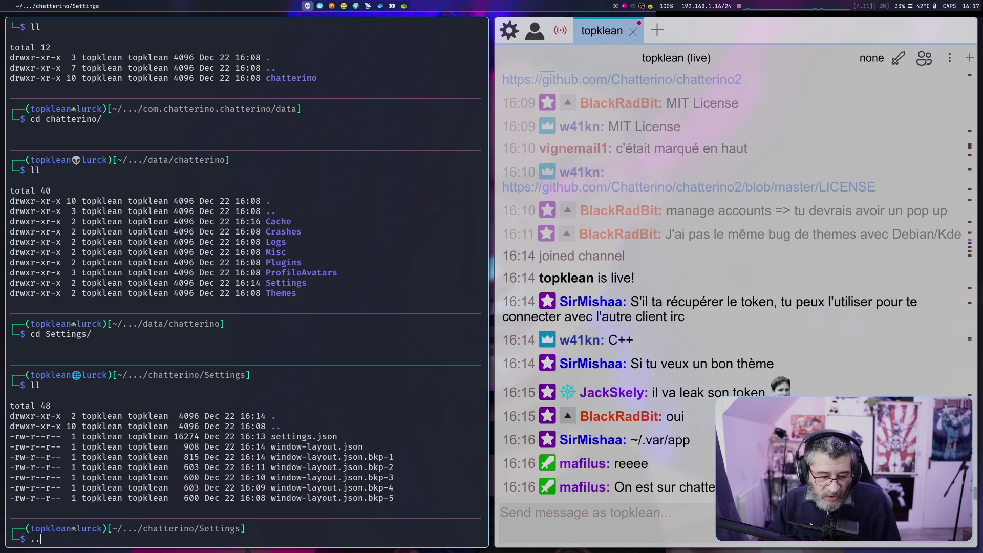
text(..)
key(Return)
text(..)
key(Return)
text(ll)
key(Return)
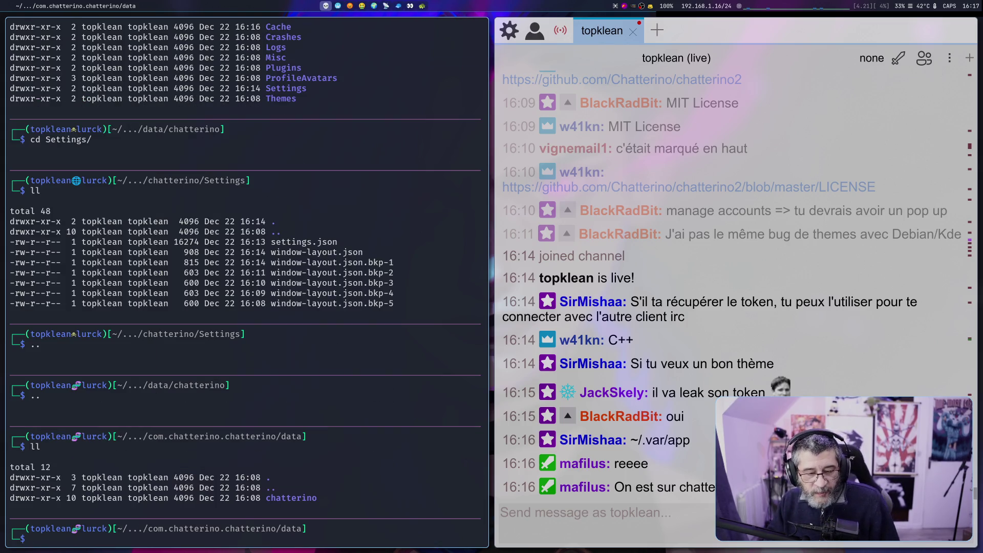
text(..)
key(Return)
text(ll)
key(Return)
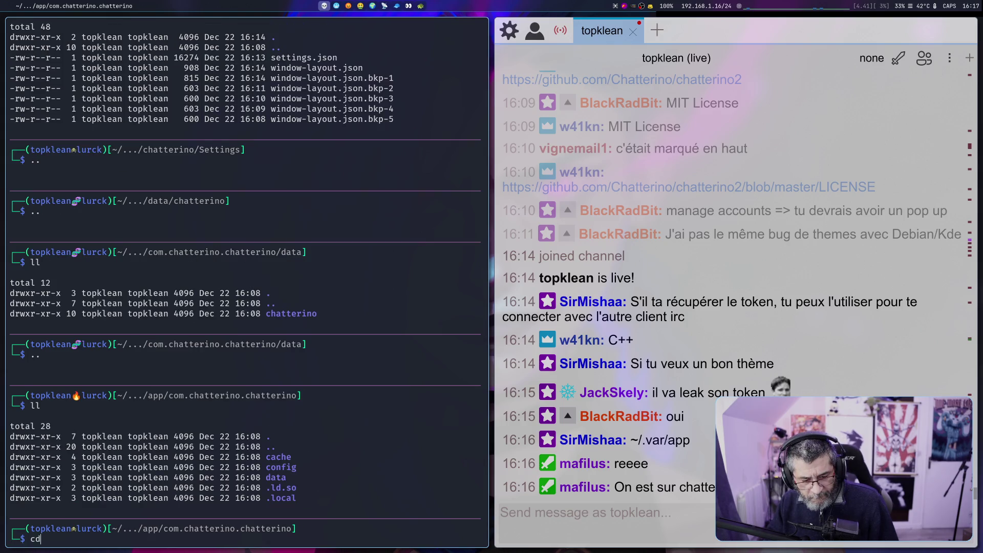
Peek into cache/ and its empty tmp/ folder, return to the app folder, and run tree.
text(cache/)
key(Return)
text(ll)
key(Return)
text(cd )
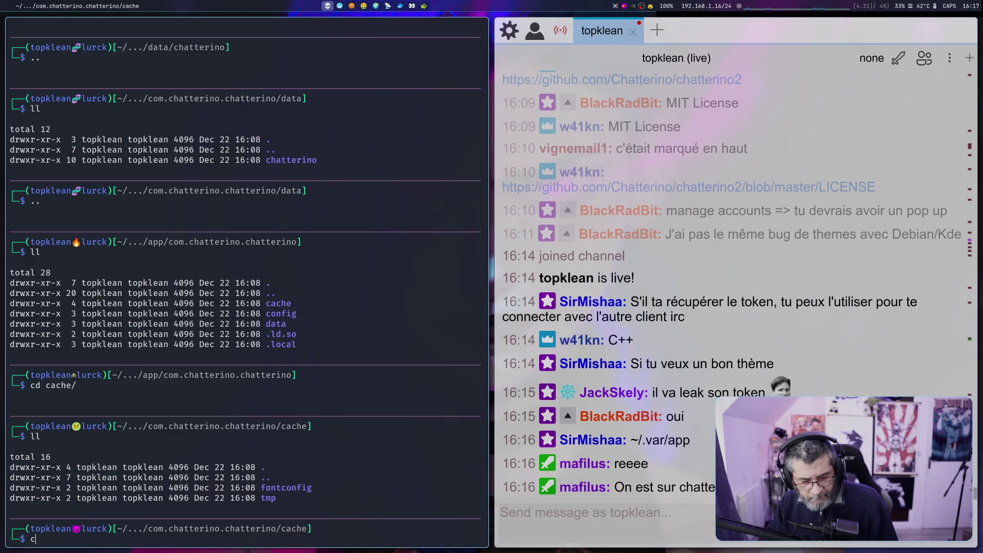
text(tmp/)
key(Return)
text(ll)
key(Return)
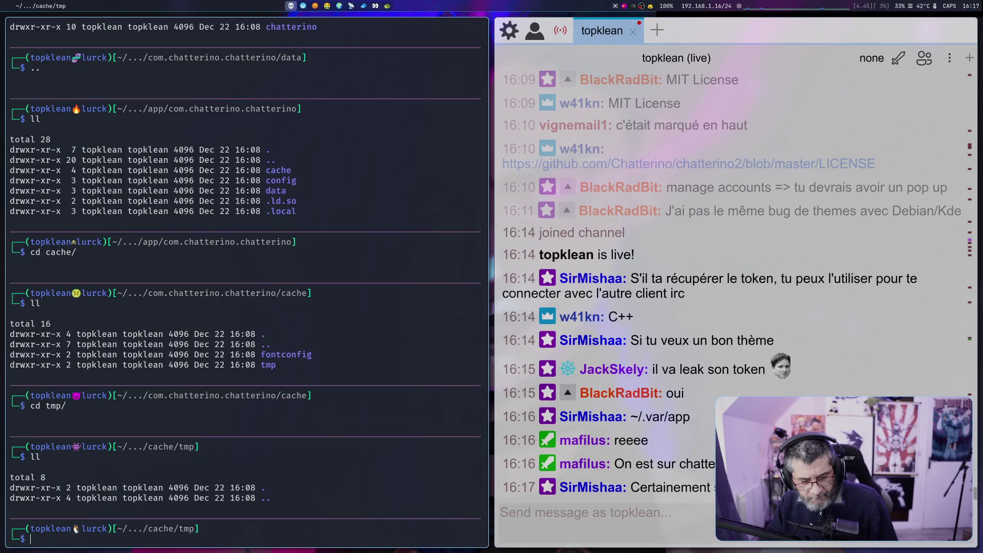
text(..)
key(Return)
text(..)
key(Return)
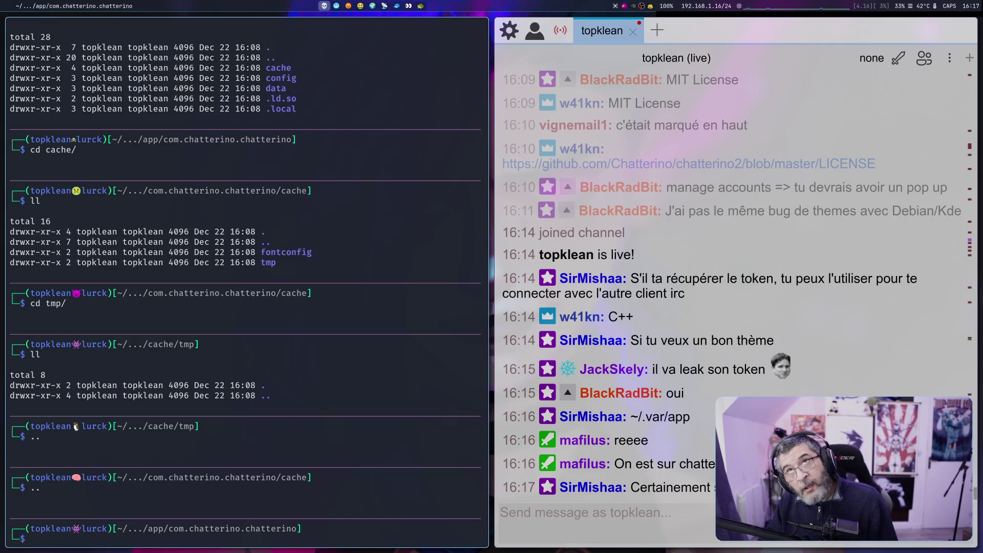
text(tree)
key(Return)
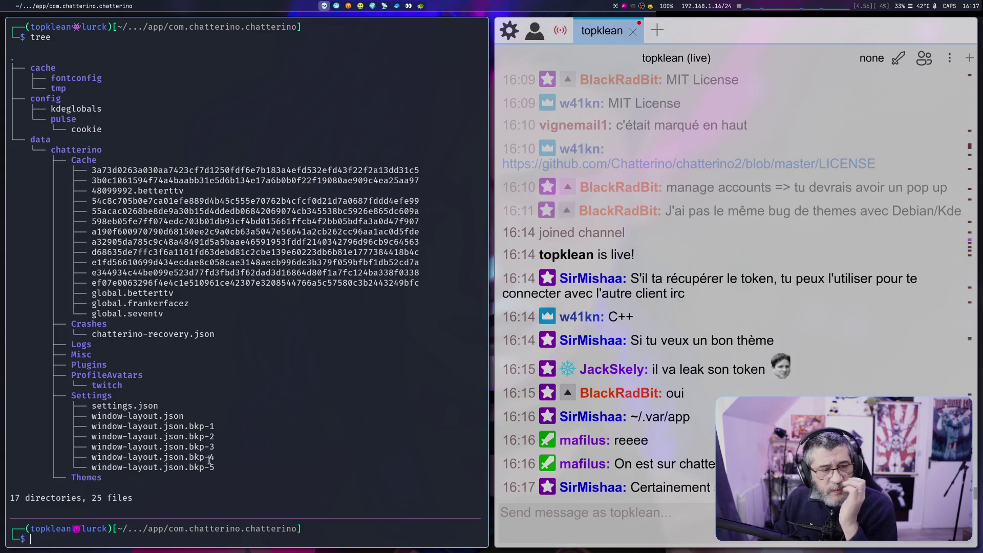
Select the cookie, kdeglobals and Cache hash file entries in the tree output.
double_click(94, 130)
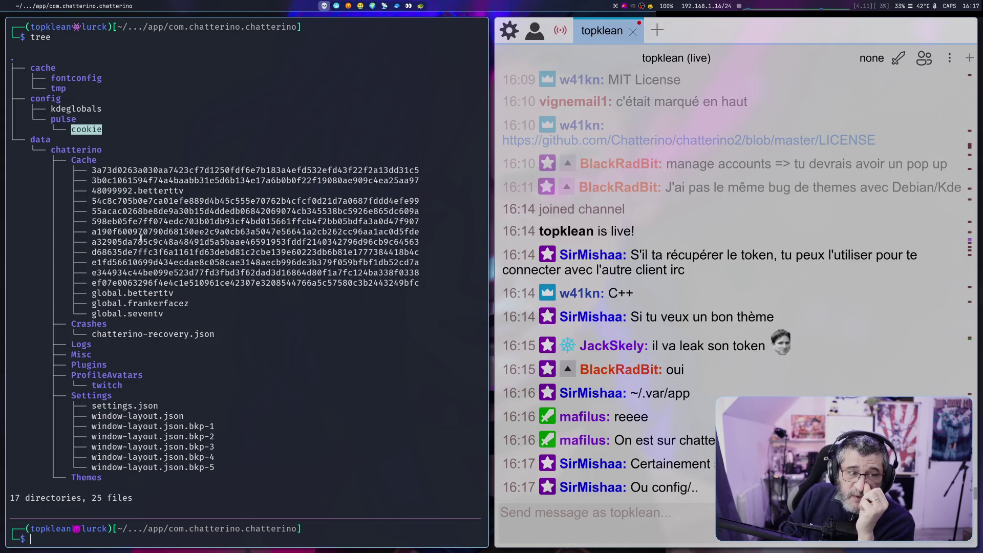
double_click(85, 109)
double_click(86, 130)
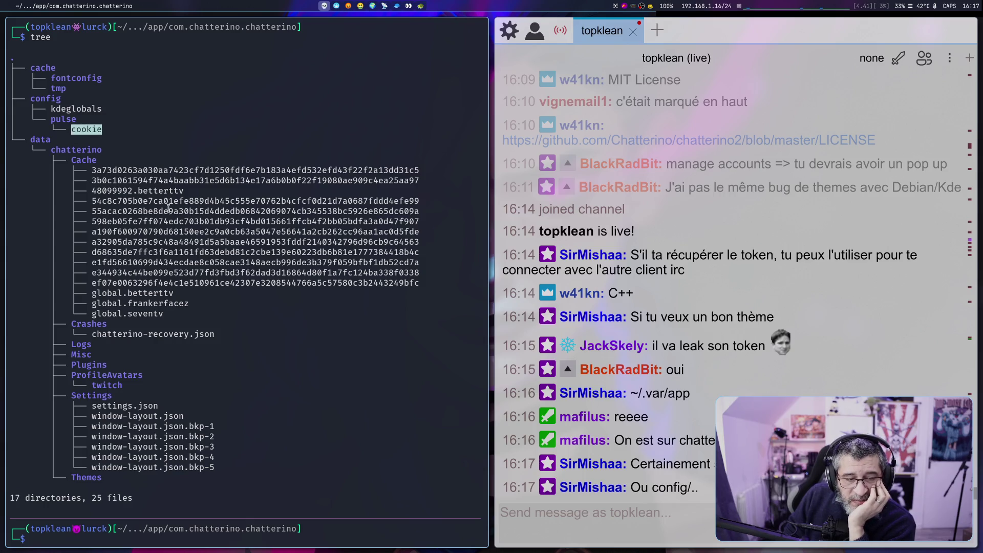
double_click(163, 170)
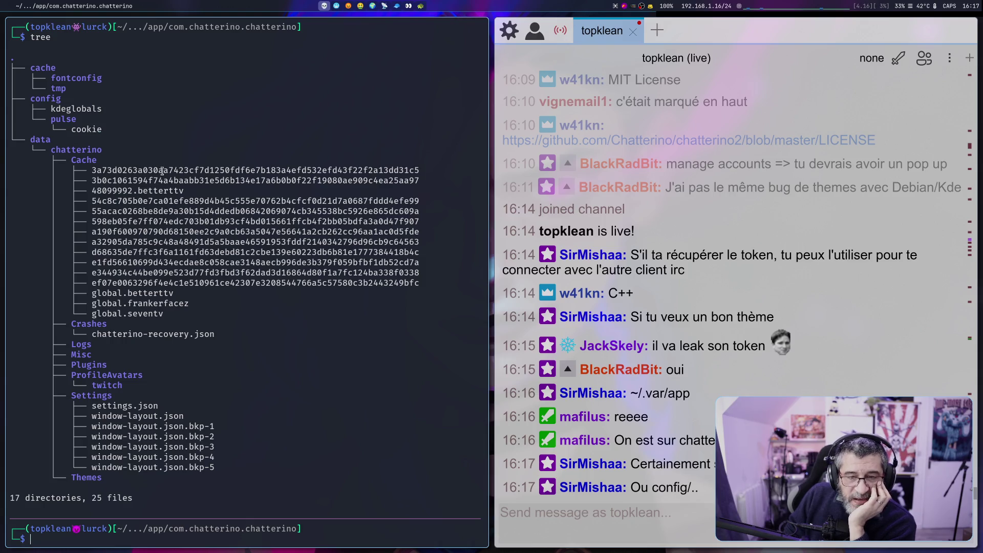
double_click(244, 181)
double_click(247, 201)
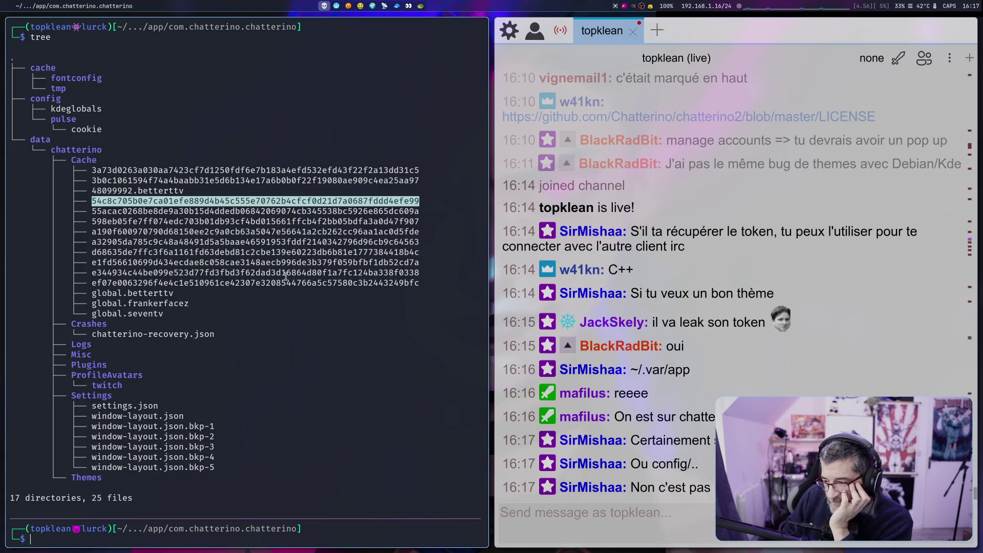
triple_click(296, 300)
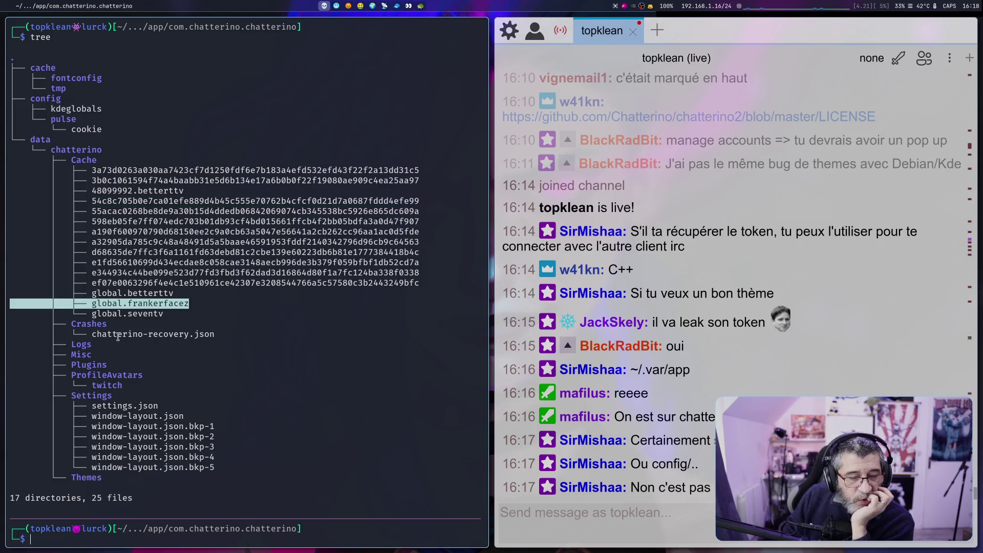
double_click(159, 334)
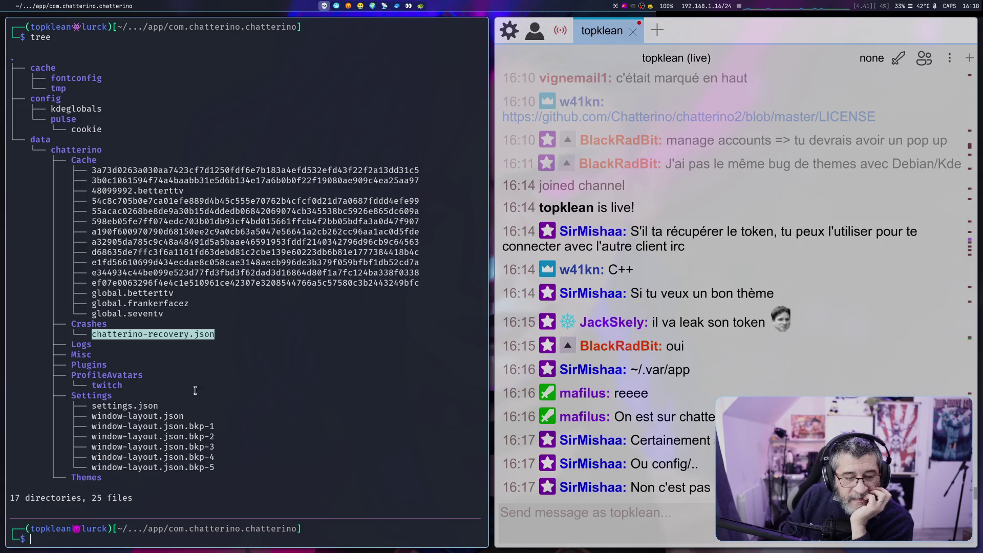
drag(85, 478, 102, 478)
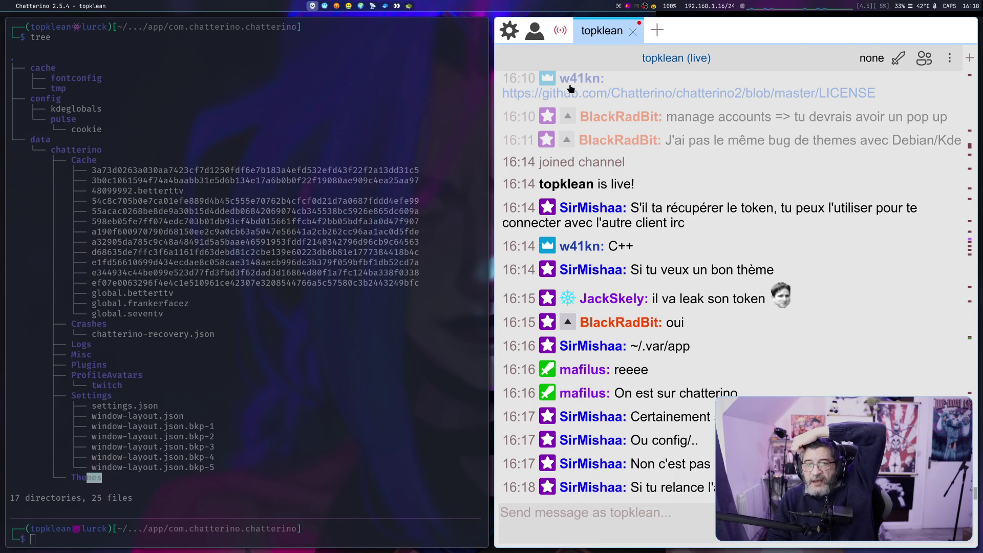
click(519, 35)
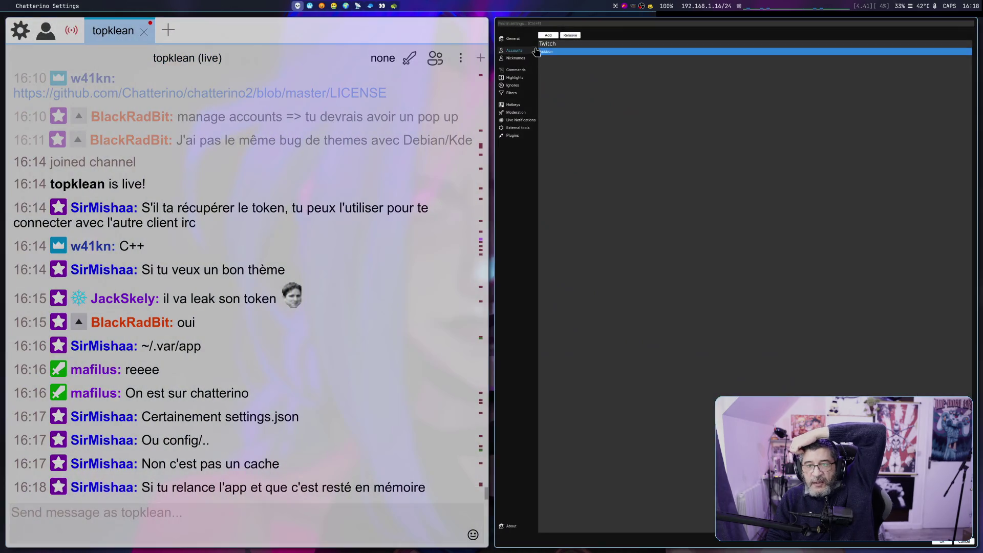
Close the settings window, quit Chatterino, and re-run tree in the left terminal.
click(943, 542)
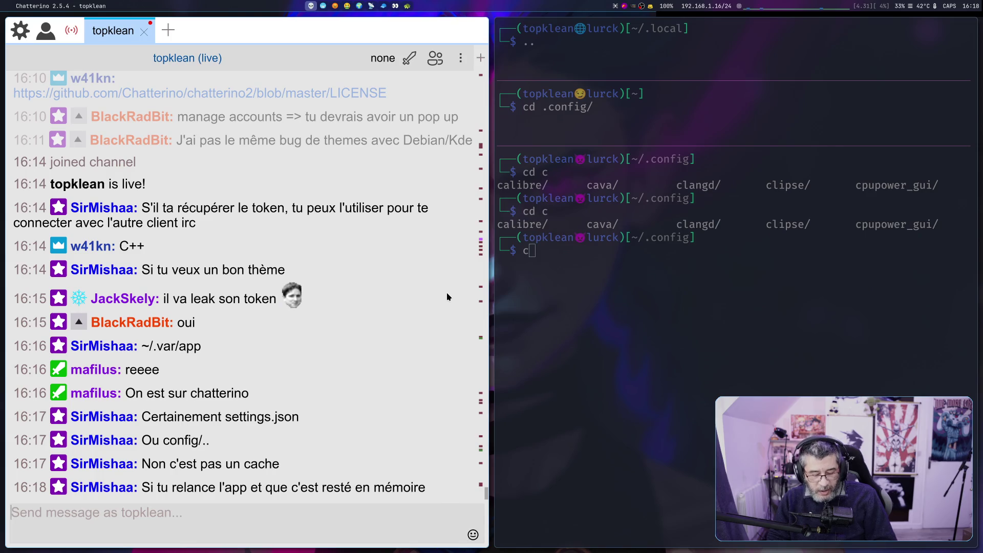
key(super+q)
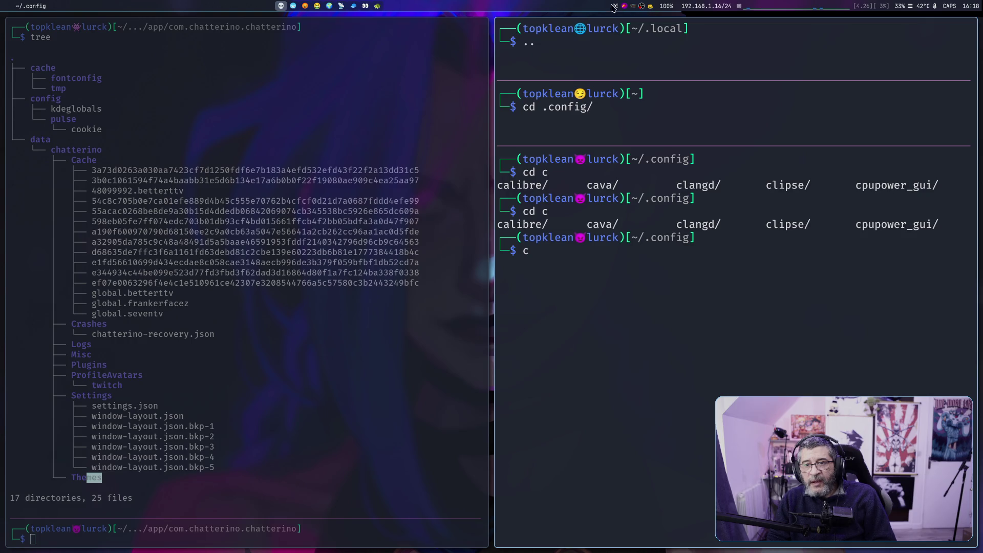
click(339, 124)
key(Up)
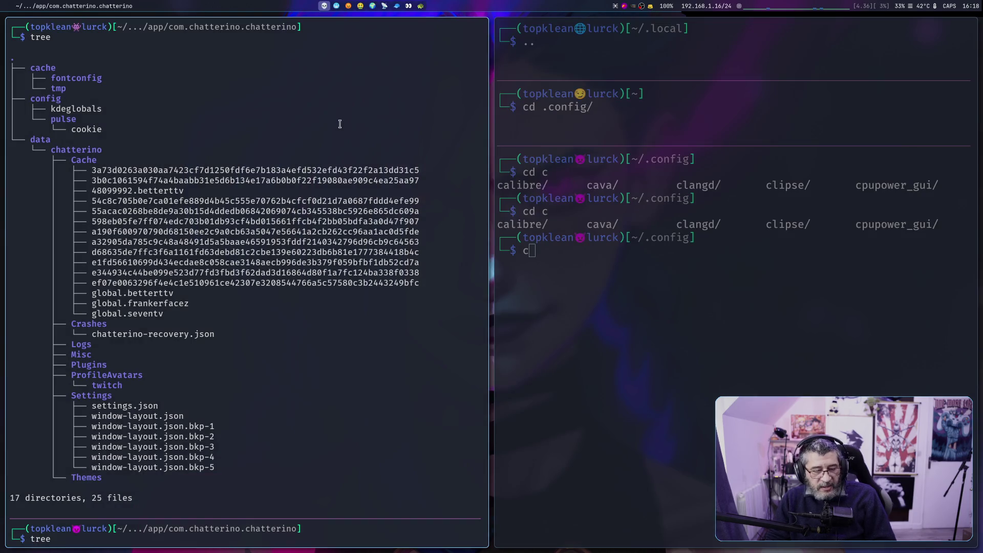
key(Return)
Scroll the new tree output and select the last cache entries through Crashes.
scroll(287, 235, up, 5)
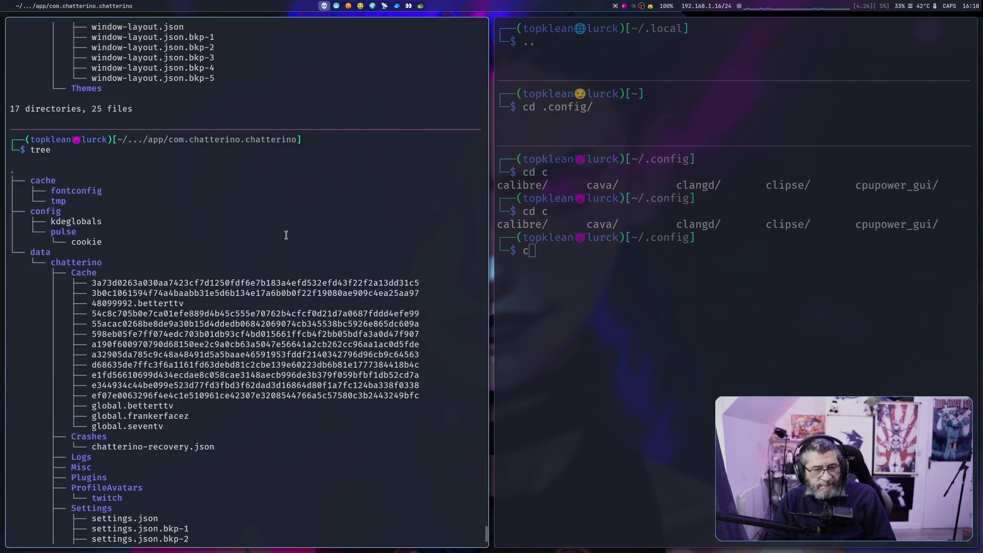
scroll(286, 236, up, 2)
scroll(286, 236, down, 10)
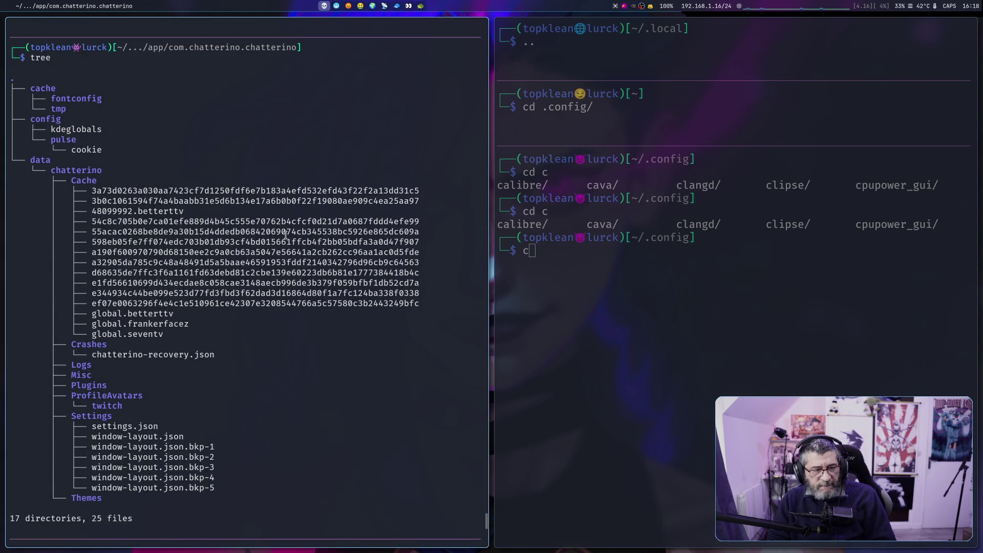
scroll(287, 235, up, 10)
scroll(286, 234, down, 2)
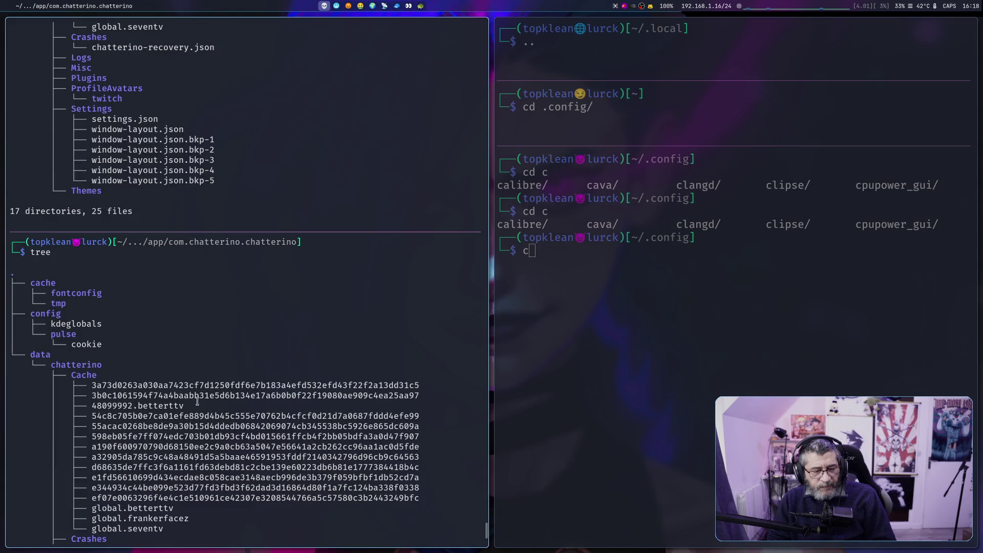
drag(173, 536, 133, 496)
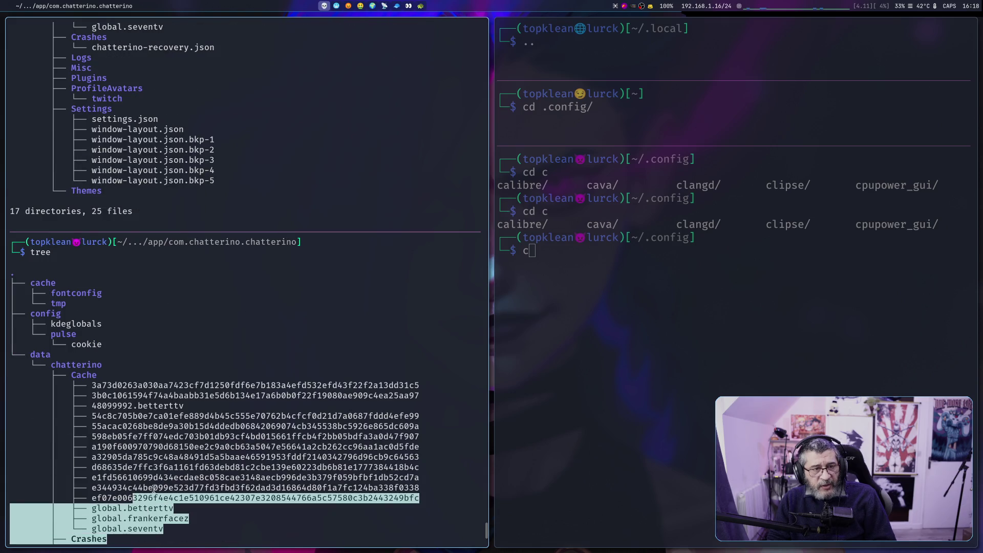
scroll(231, 458, up, 2)
scroll(230, 459, down, 5)
scroll(230, 459, down, 3)
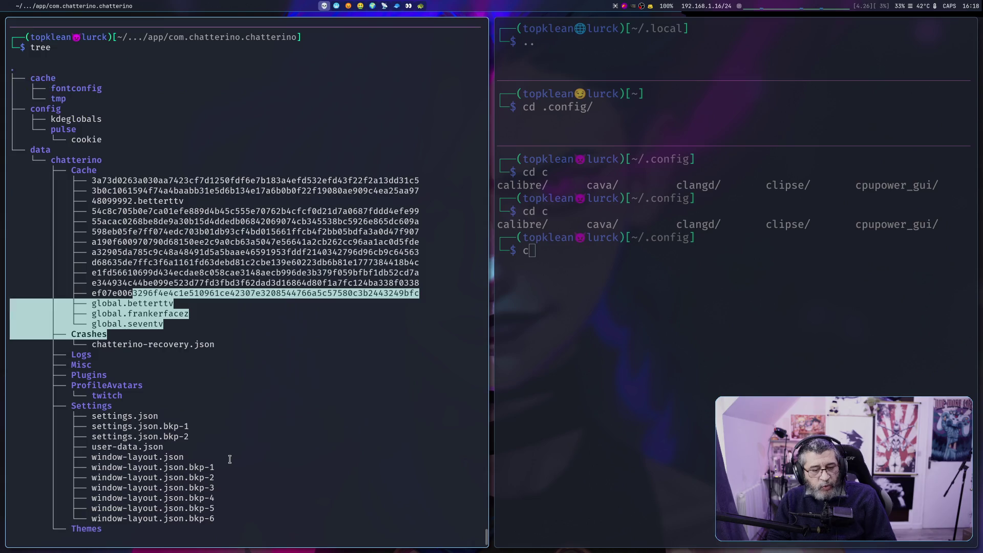
Compare the old Settings file list against the new one containing user-data.json.
drag(120, 416, 199, 449)
click(146, 447)
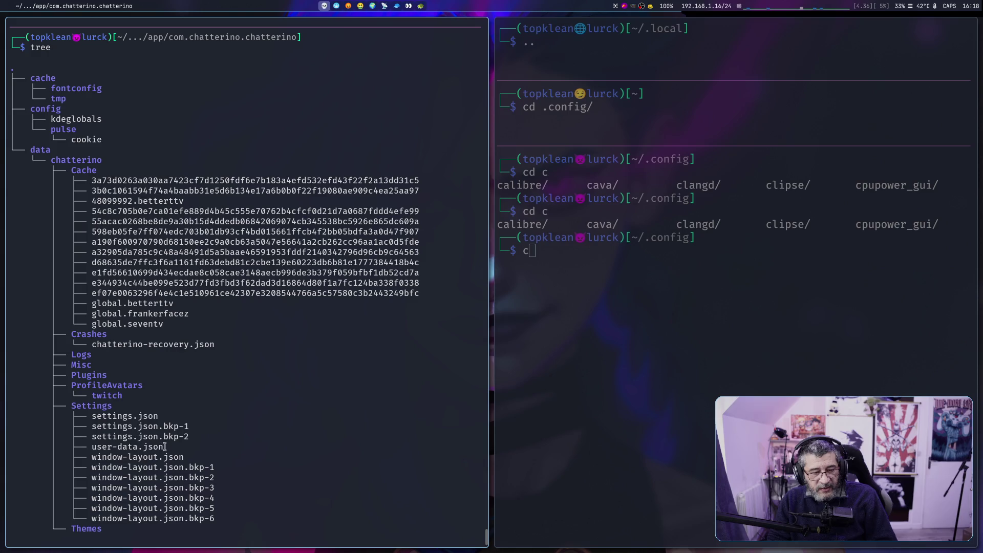
double_click(145, 447)
scroll(279, 406, up, 10)
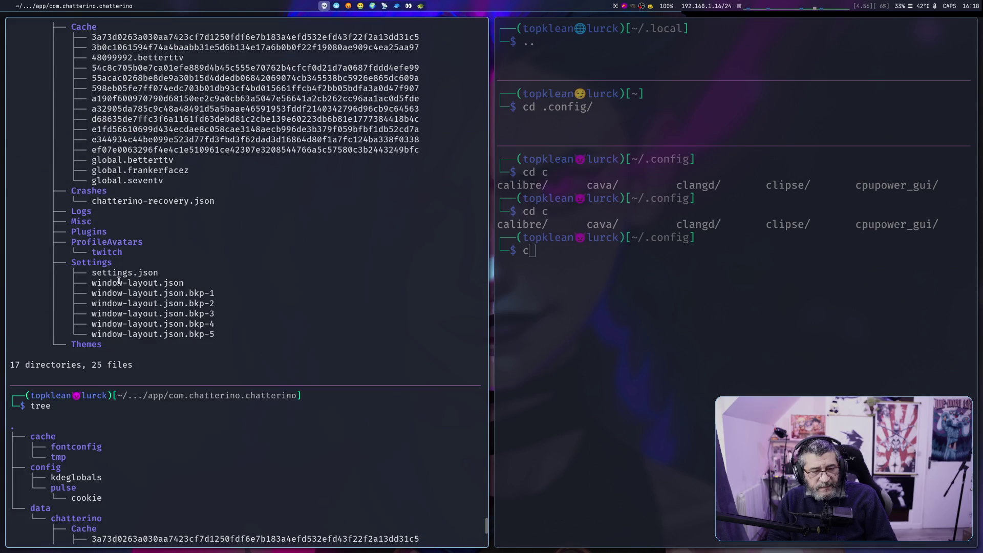
mouse_move(97, 274)
mouse_down()
mouse_move(204, 306)
mouse_move(189, 314)
mouse_up()
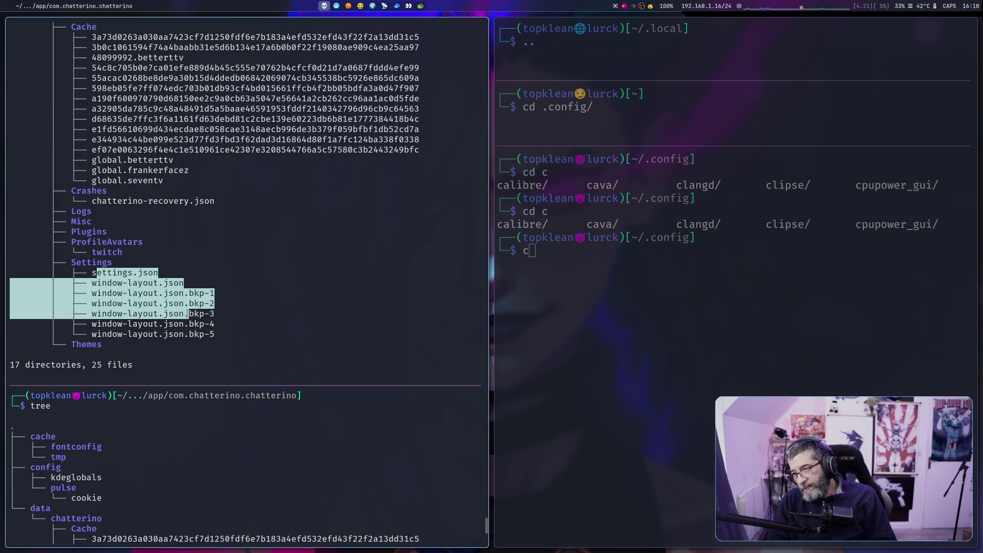
scroll(188, 320, down, 13)
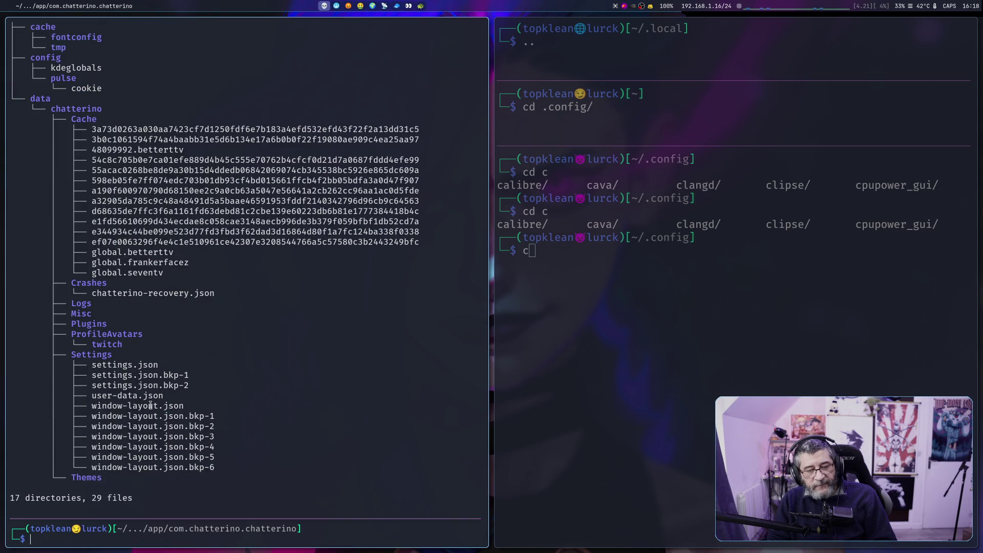
drag(172, 395, 81, 394)
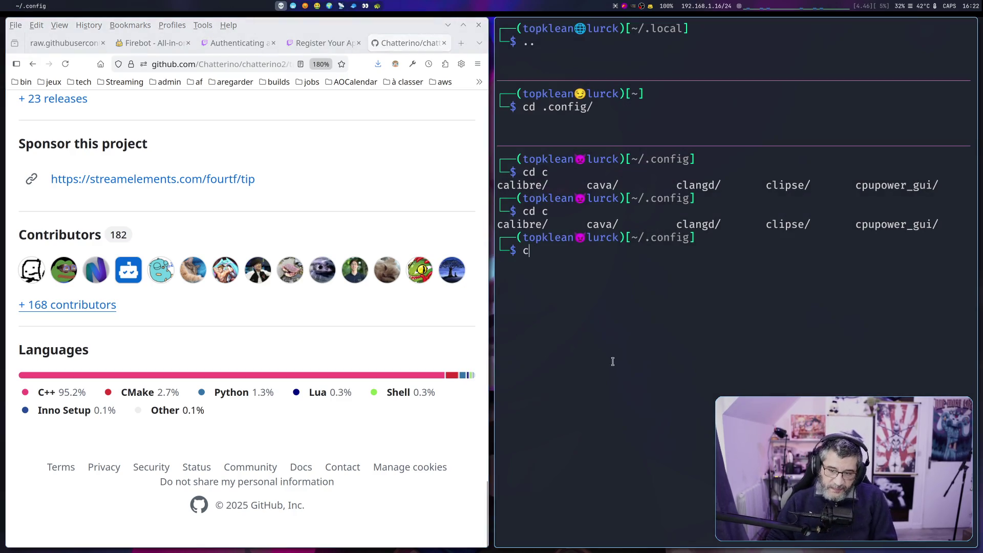
Go back to the home folder with .. and list its contents.
key(BackSpace)
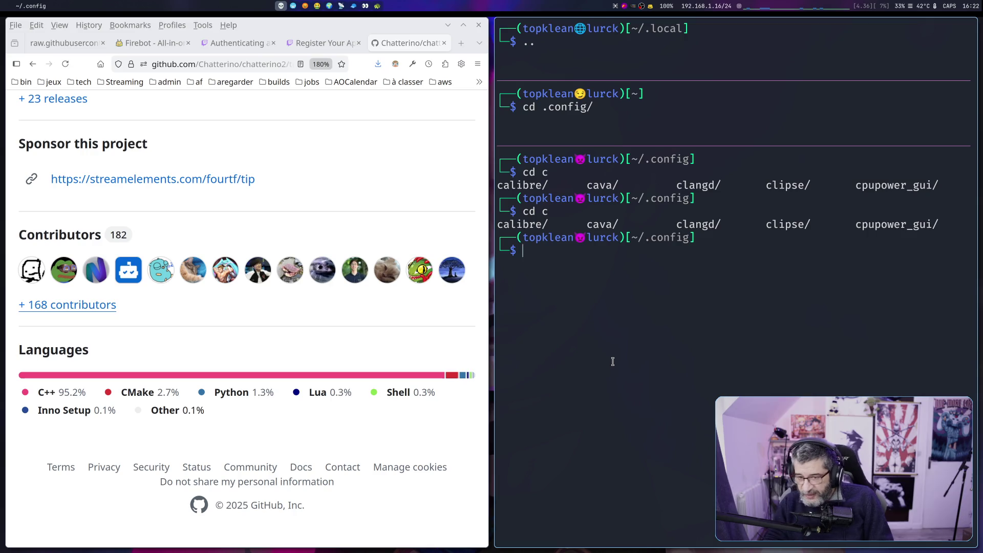
text(..)
key(Return)
text(ls)
key(Return)
Start a cd toward Documents, clear the screen, and tile the terminal to the left half.
text(cd D)
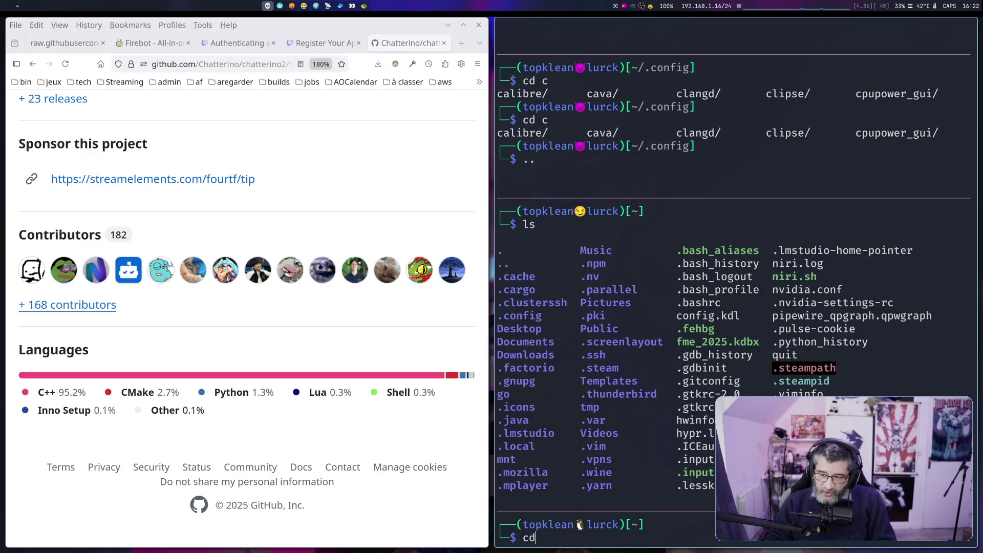
text(oc)
key(Tab)
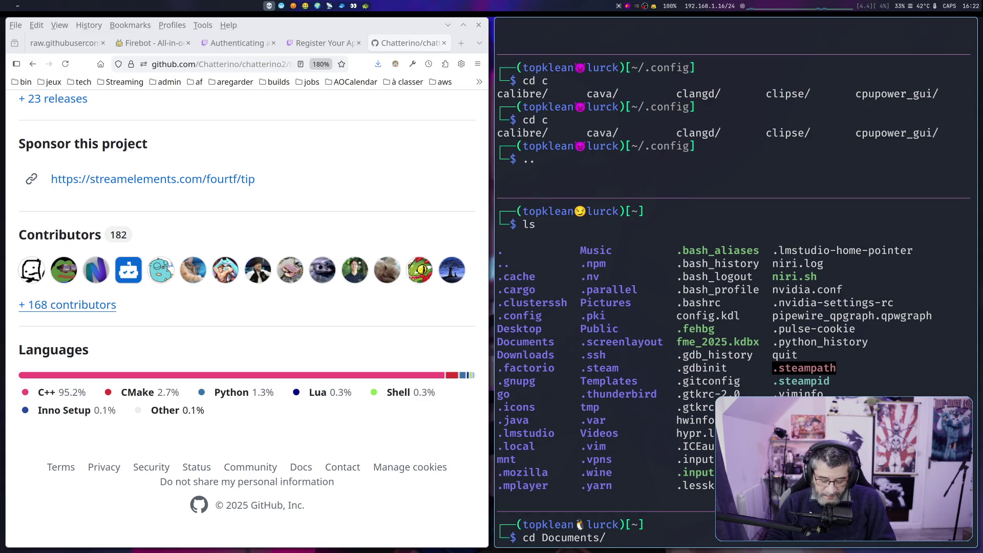
key(BackSpace)
key(BackSpace)
key(BackSpace)
key(BackSpace)
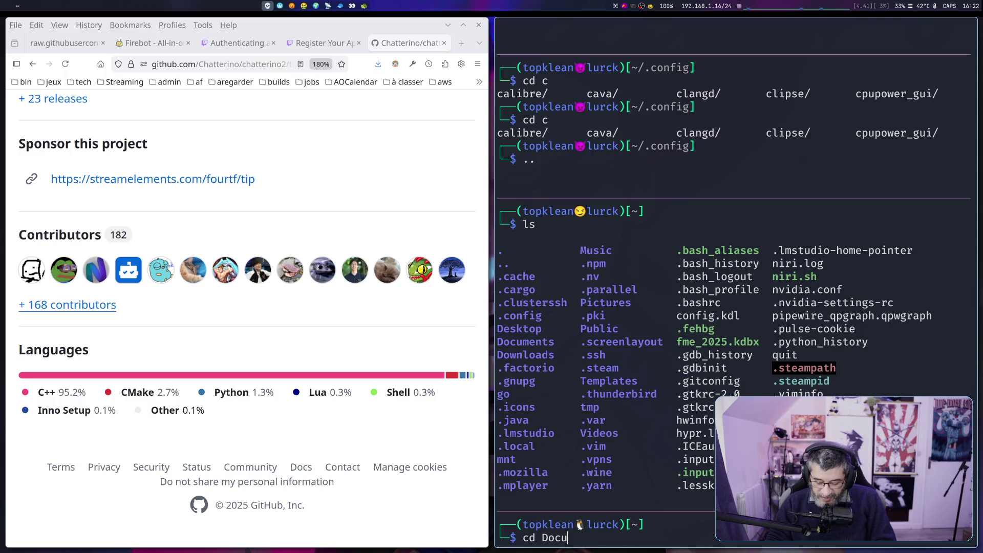
key(ctrl+l)
key(super+shift+Left)
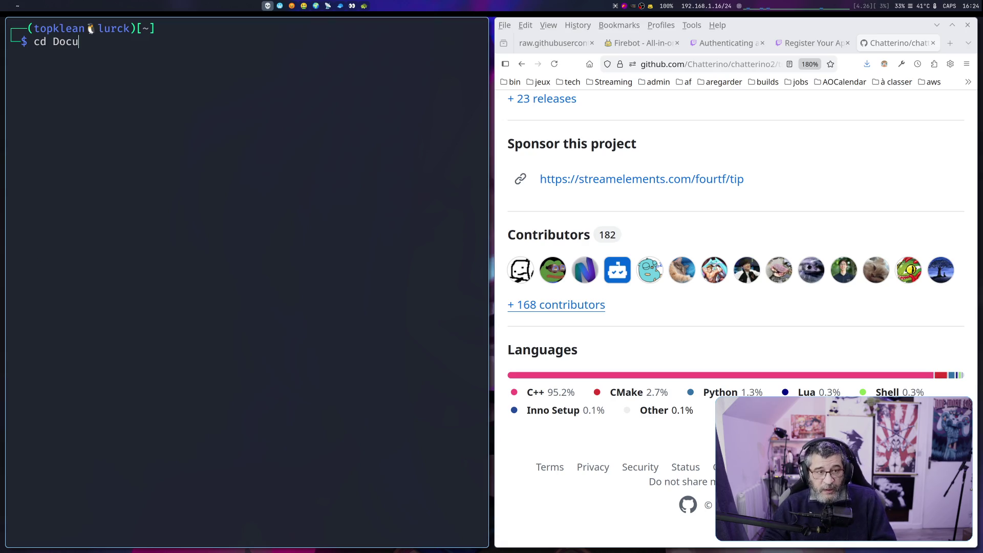
Retype the path as cd Downloads/ and list its subfolders through tab completion.
key(BackSpace)
key(BackSpace)
text(wn)
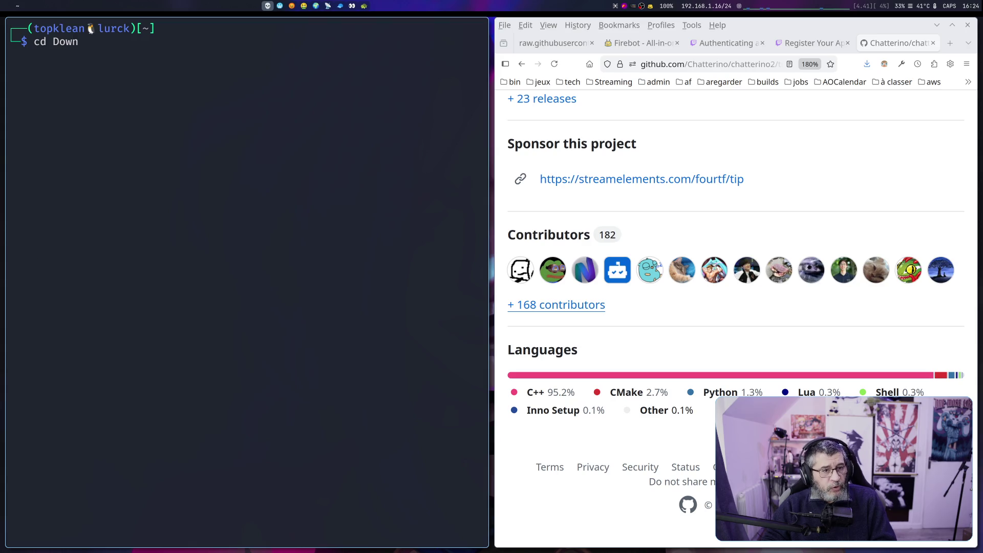
text(l)
key(Tab)
text(iso)
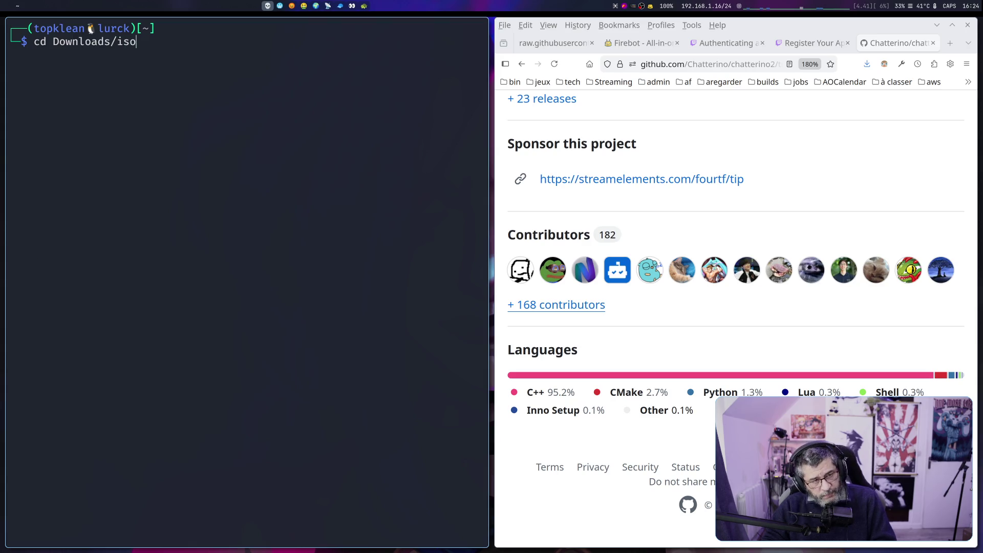
key(BackSpace)
key(BackSpace)
key(BackSpace)
key(Tab)
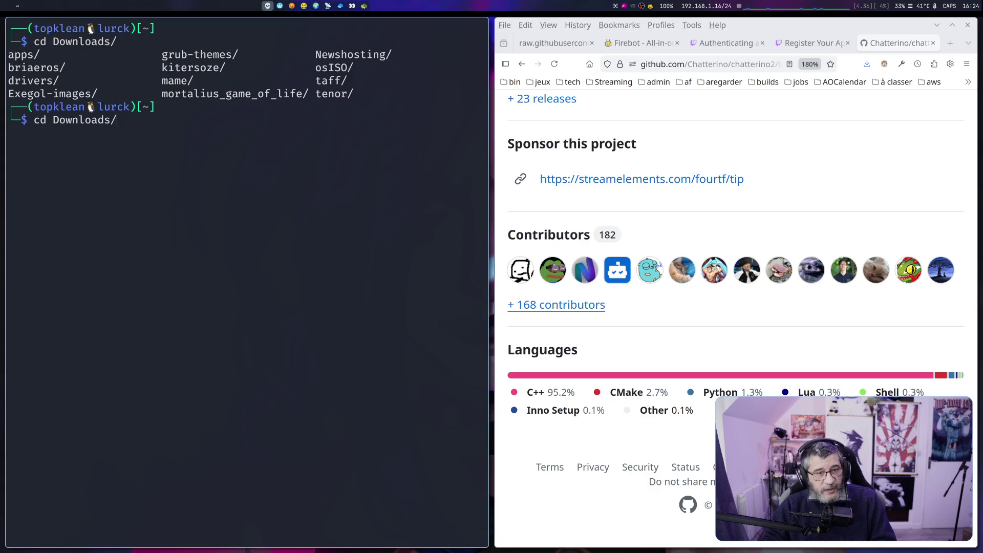
Enter Downloads/osISO and list its files.
text(os)
key(Tab)
key(Return)
text(ls)
key(Return)
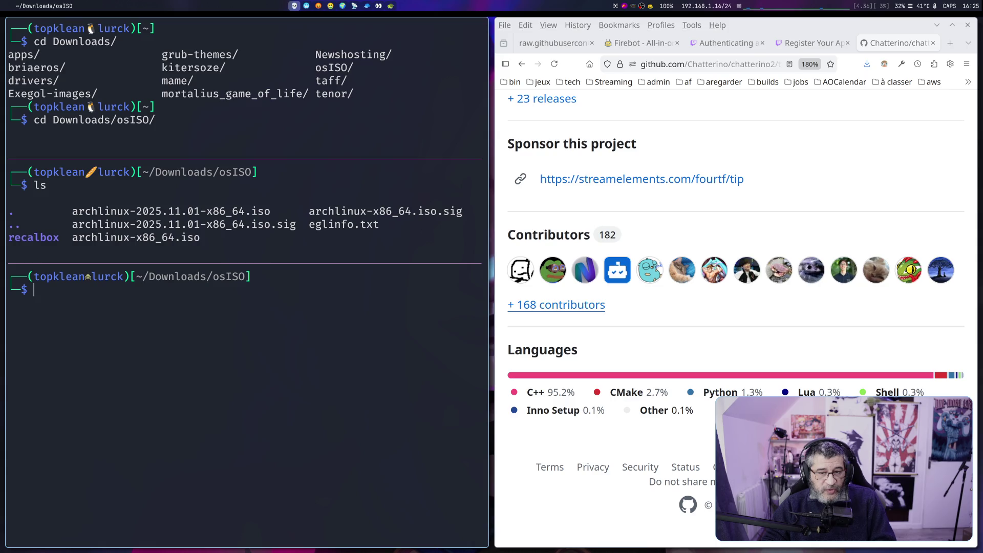
Enter the recalbox folder and list its files with ls and ll.
text(cd rec)
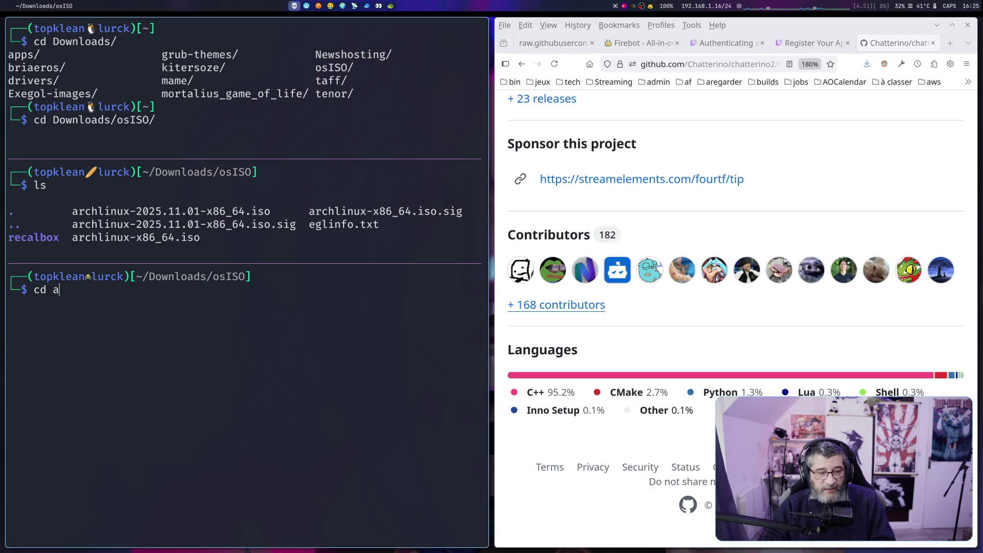
key(Tab)
key(Return)
text(ls)
key(Return)
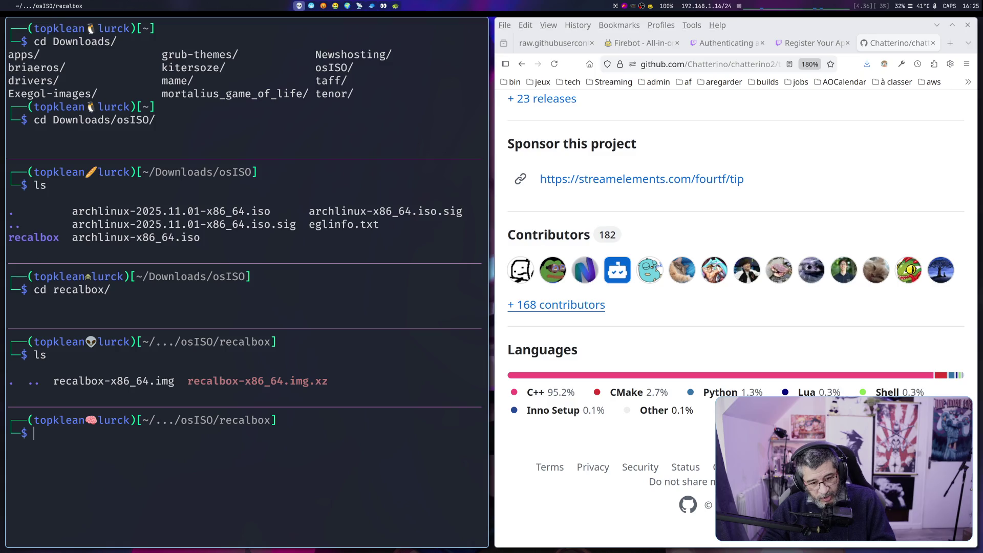
text(ll)
key(Return)
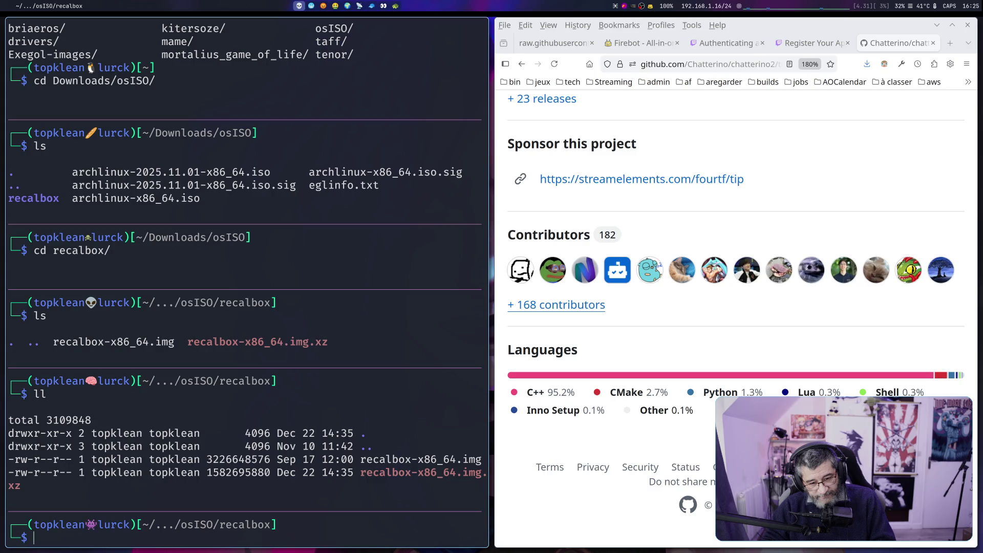
Delete the old recalbox-x86_64.img with rm.
drag(279, 473, 382, 460)
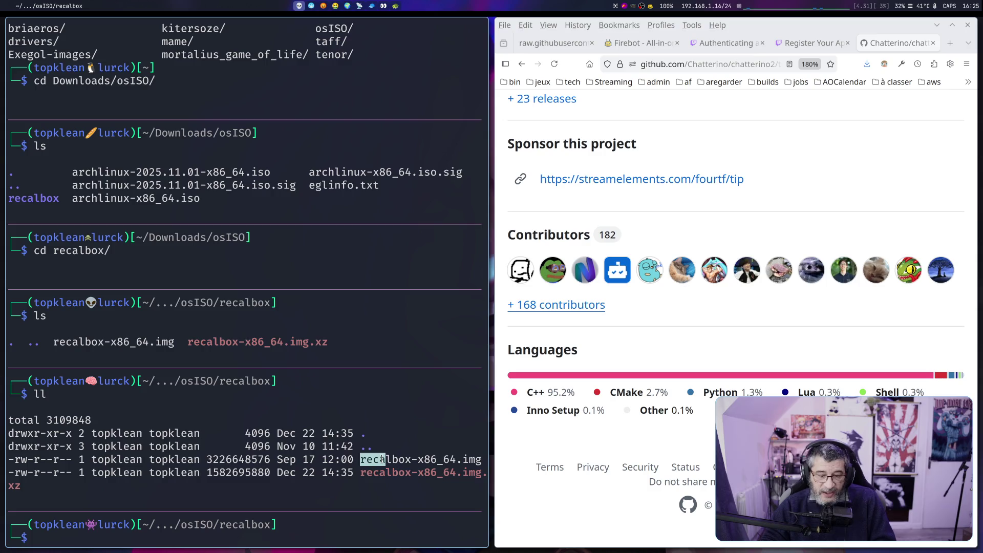
text(rm rec)
key(Tab)
key(Return)
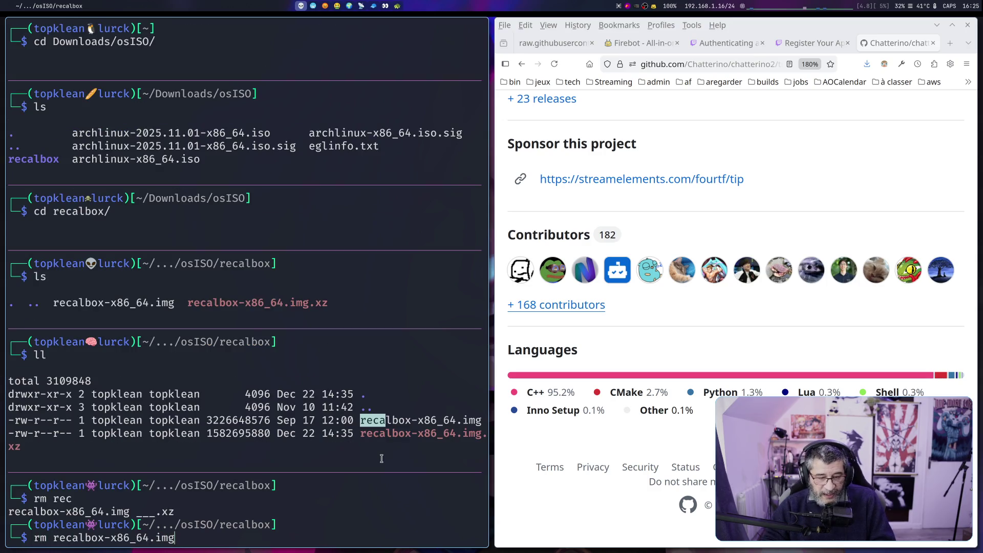
Display the xz --help text to find the decompress option.
text(trar)
key(BackSpace)
key(BackSpace)
key(BackSpace)
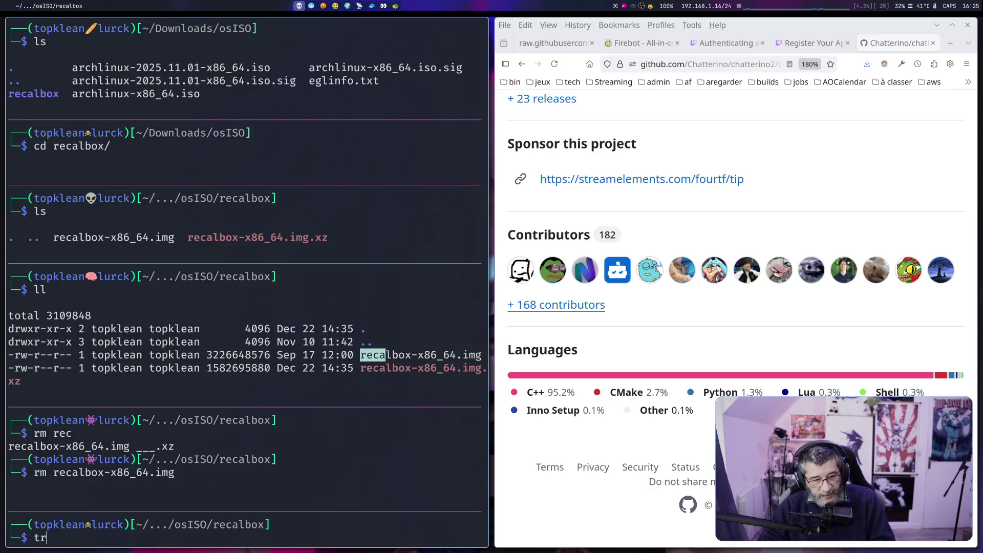
text(xz e)
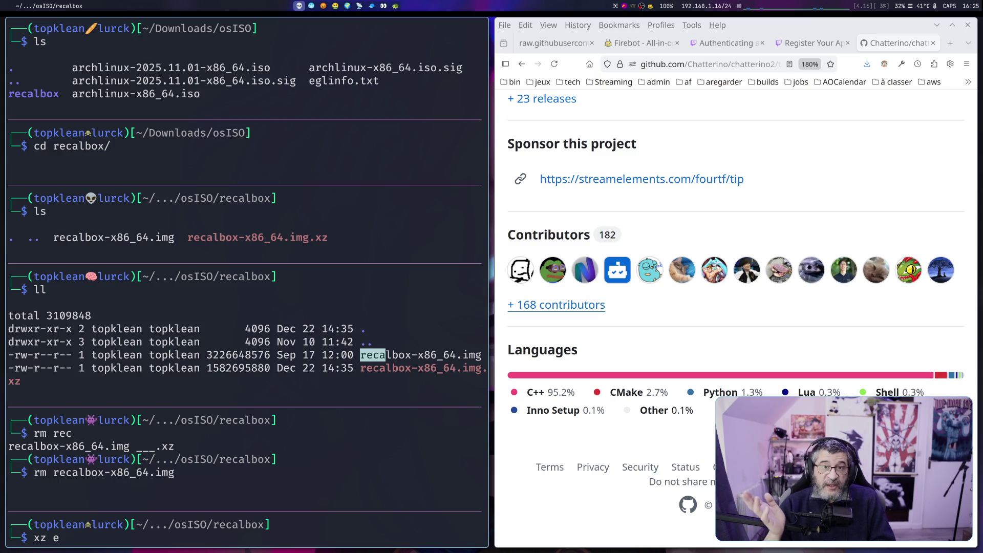
text( recal)
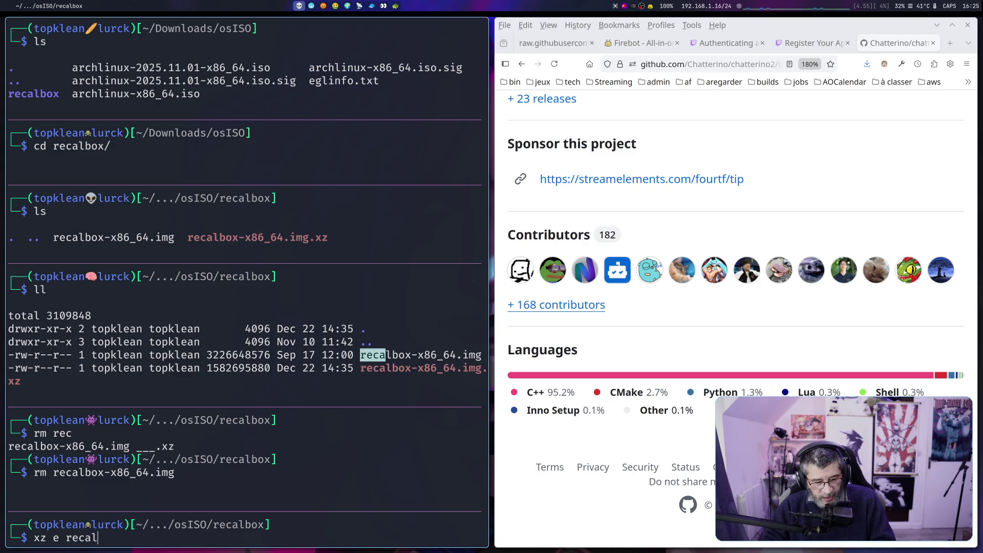
key(BackSpace)
key(BackSpace)
key(BackSpace)
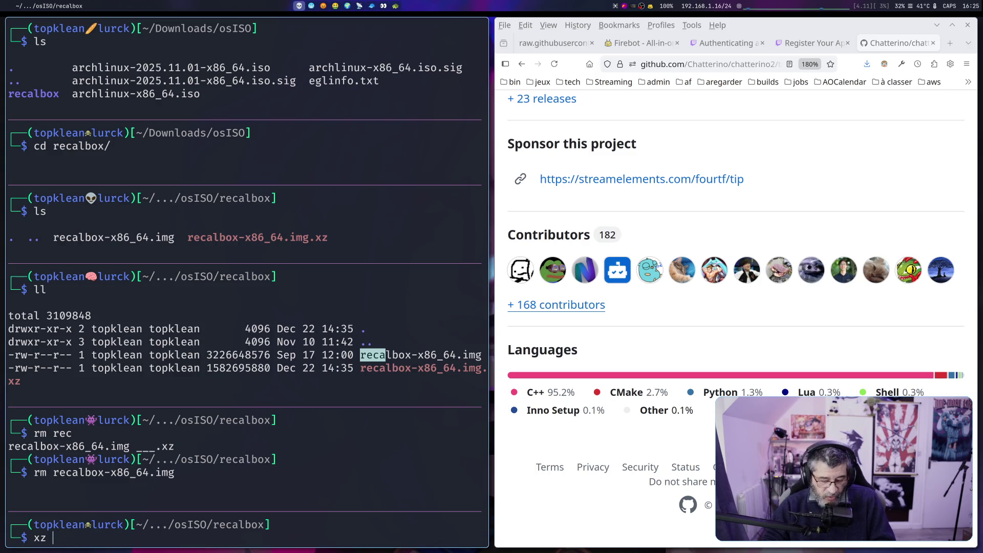
text(-e )
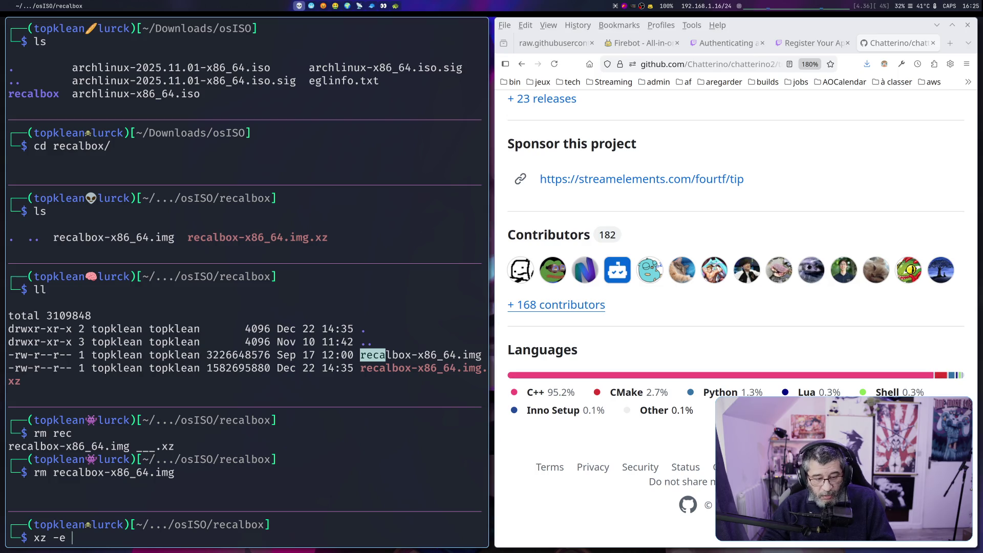
text(re)
key(BackSpace)
key(BackSpace)
key(BackSpace)
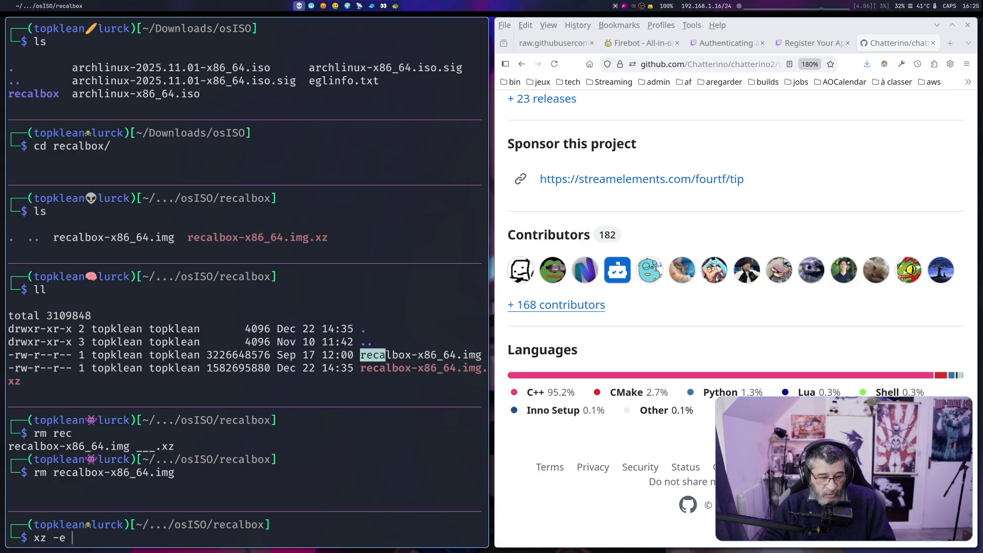
text(re)
key(BackSpace)
key(BackSpace)
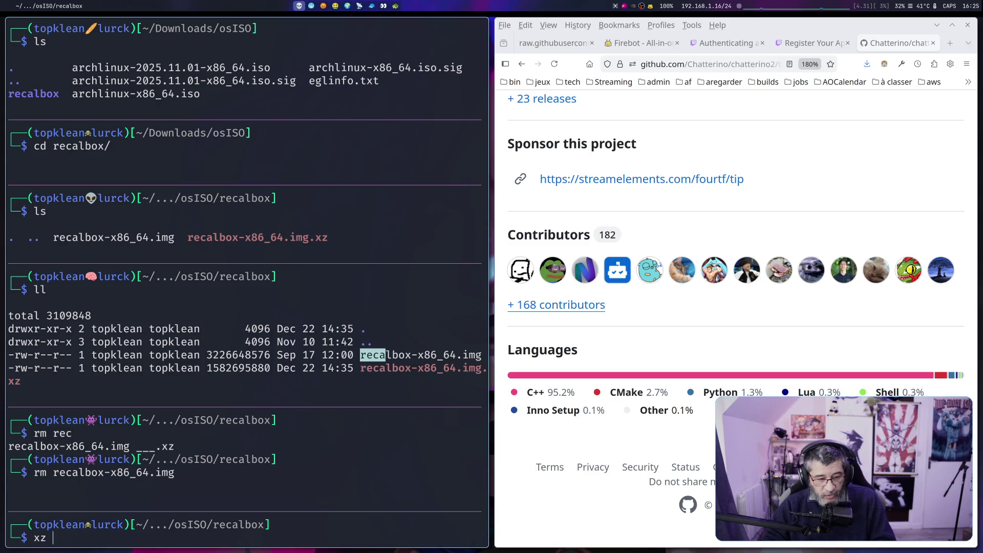
text(--help)
key(Return)
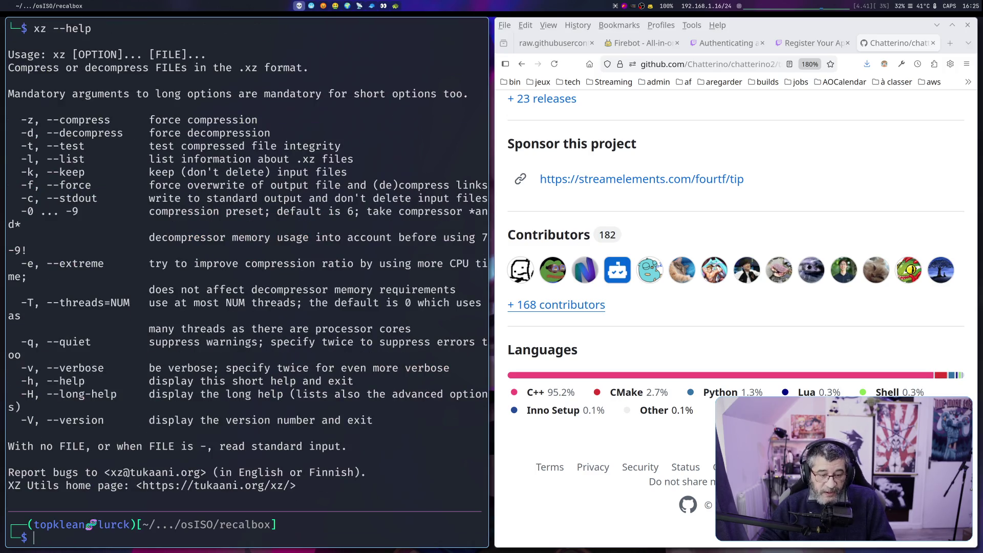
Decompress recalbox-x86_64.img.xz with xz -d, then bring up the twitch-tui repository in Firefox.
text(xz -d)
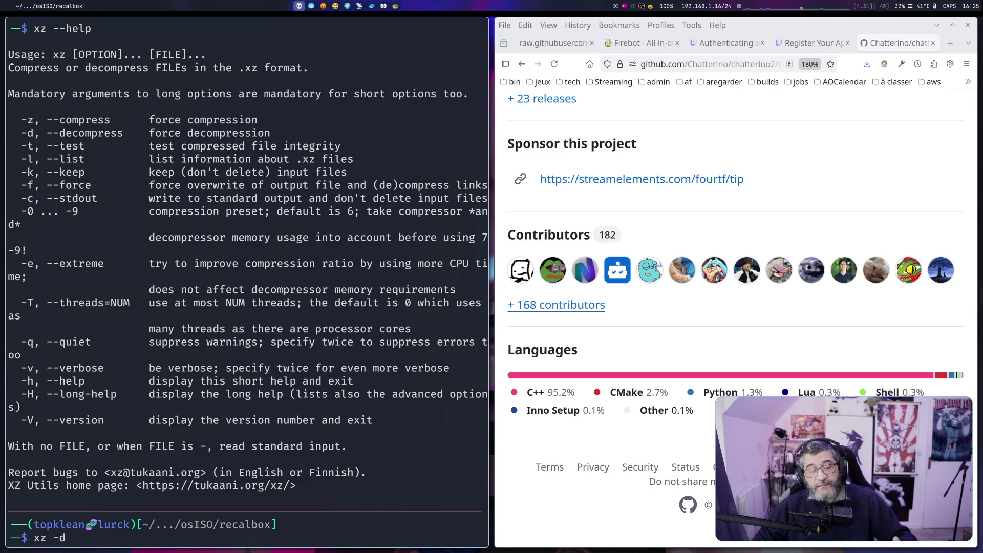
text(r)
key(Tab)
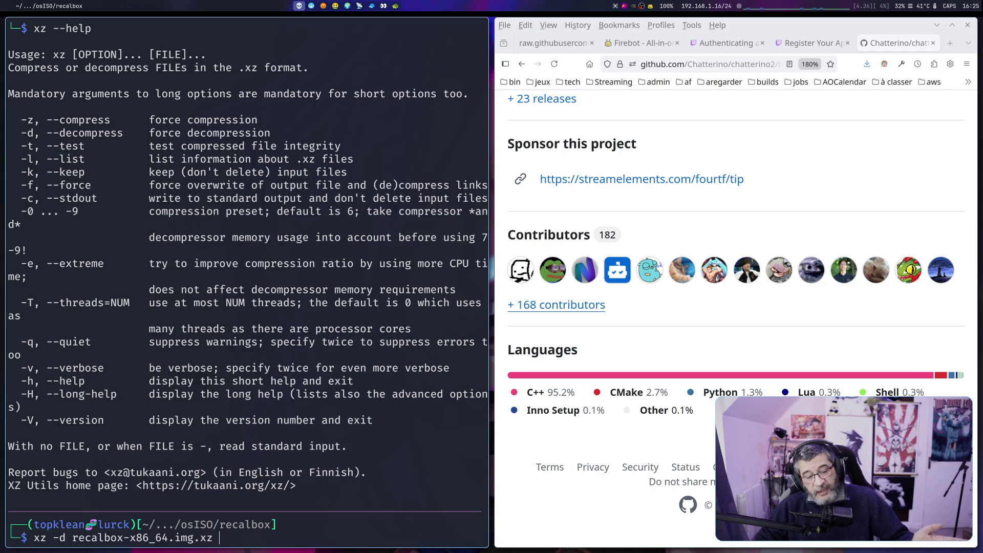
key(ctrl+l)
text(;)
key(Return)
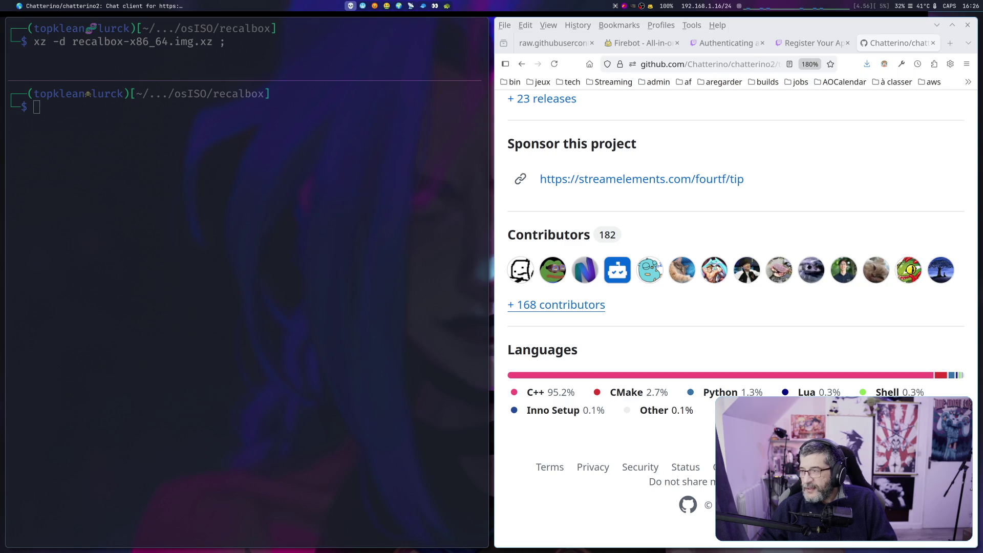
click(906, 43)
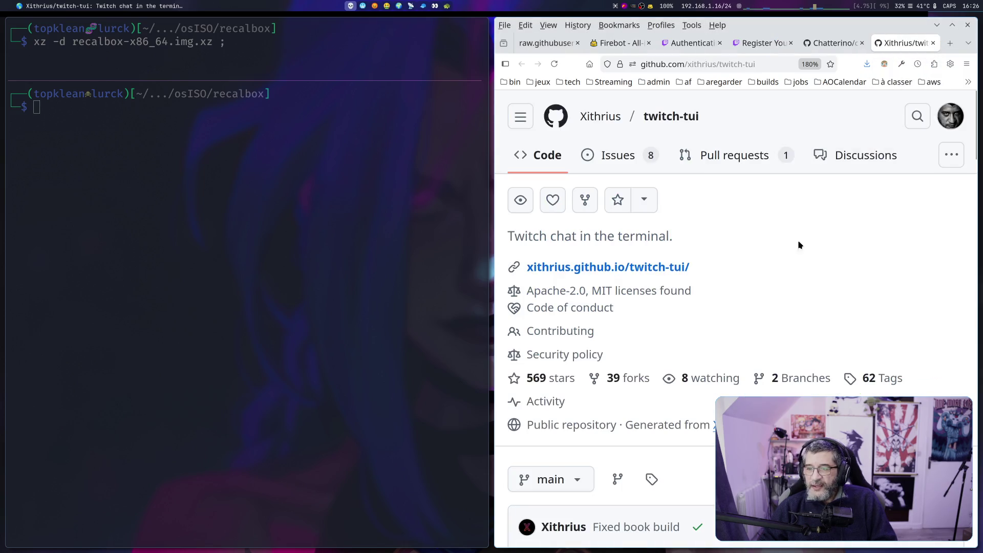
scroll(791, 265, down, 15)
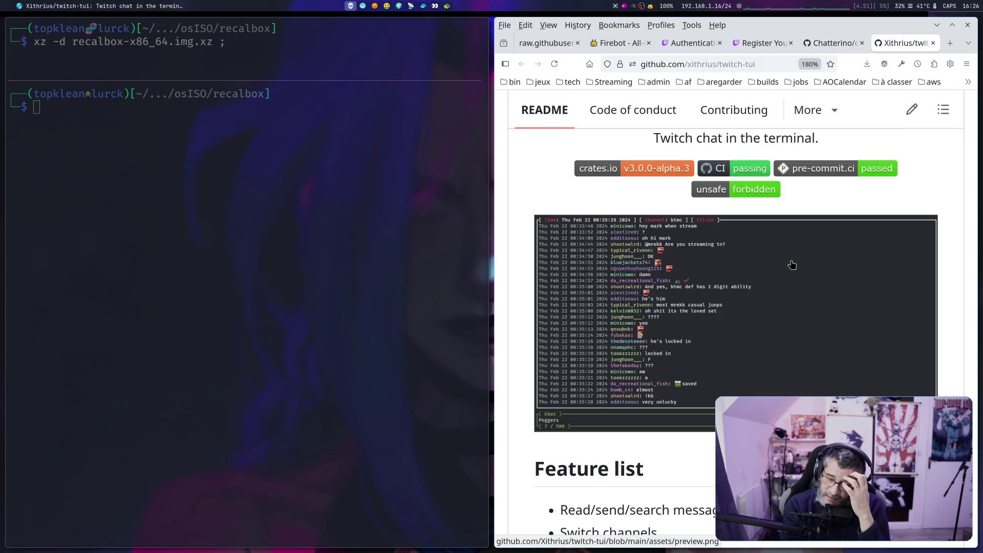
scroll(792, 265, up, 5)
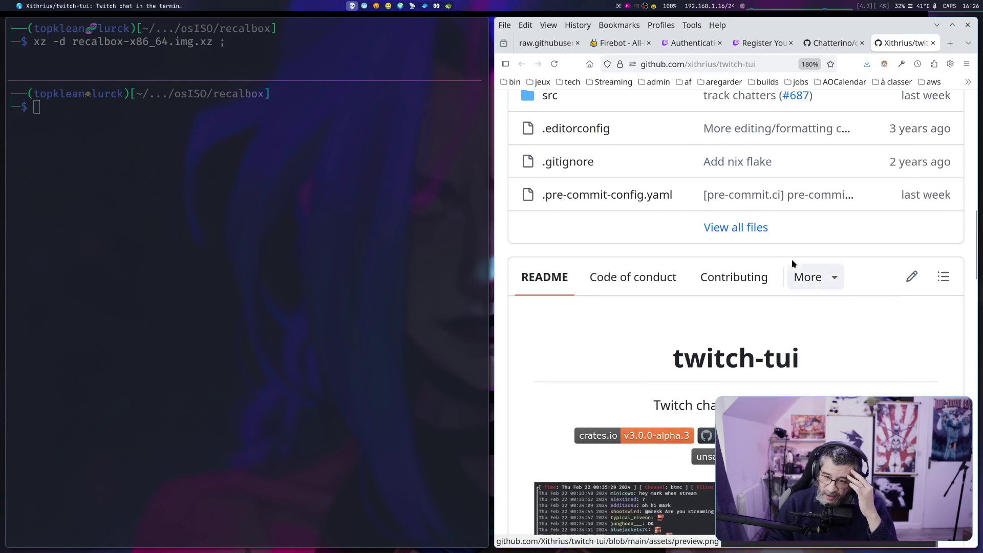
scroll(792, 263, down, 3)
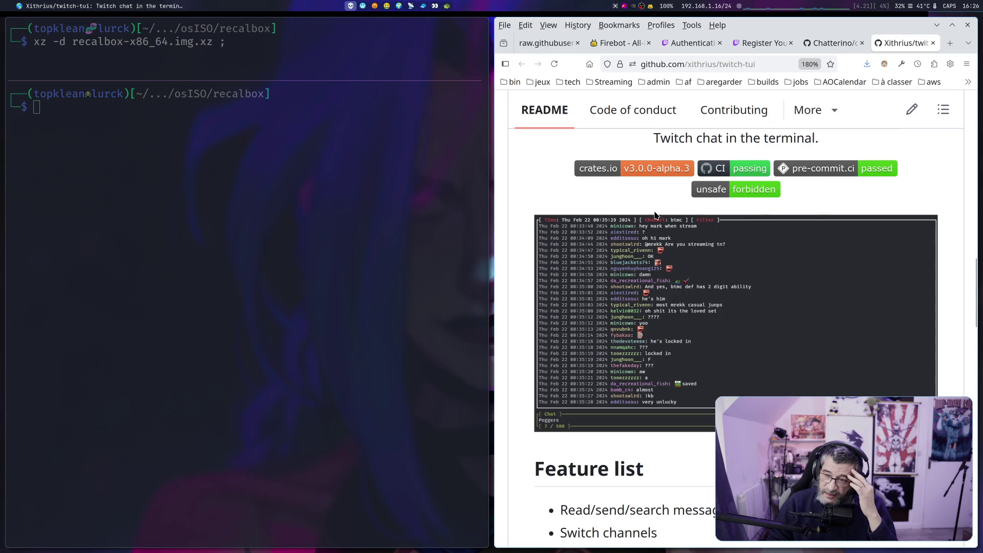
scroll(652, 214, down, 7)
scroll(623, 239, up, 2)
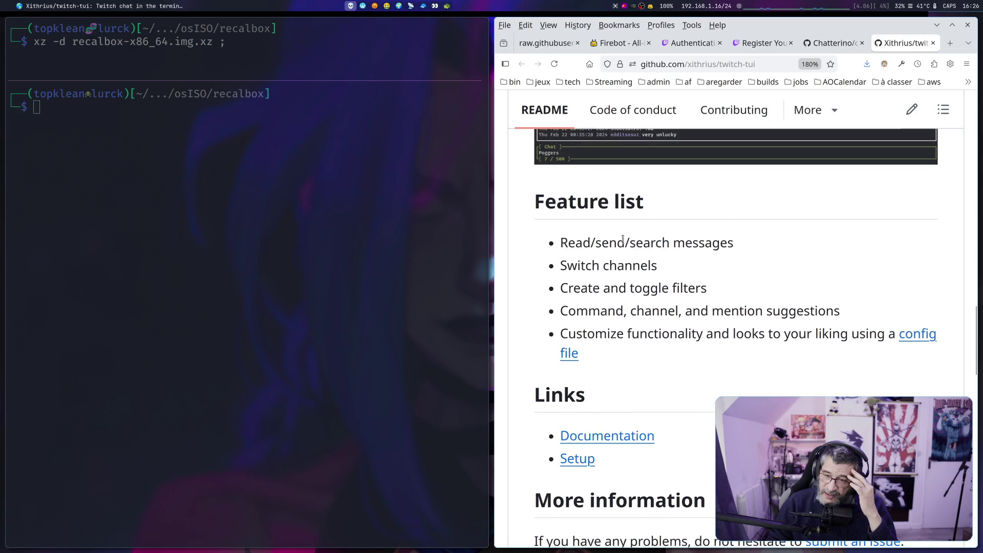
drag(587, 266, 658, 266)
drag(588, 290, 707, 290)
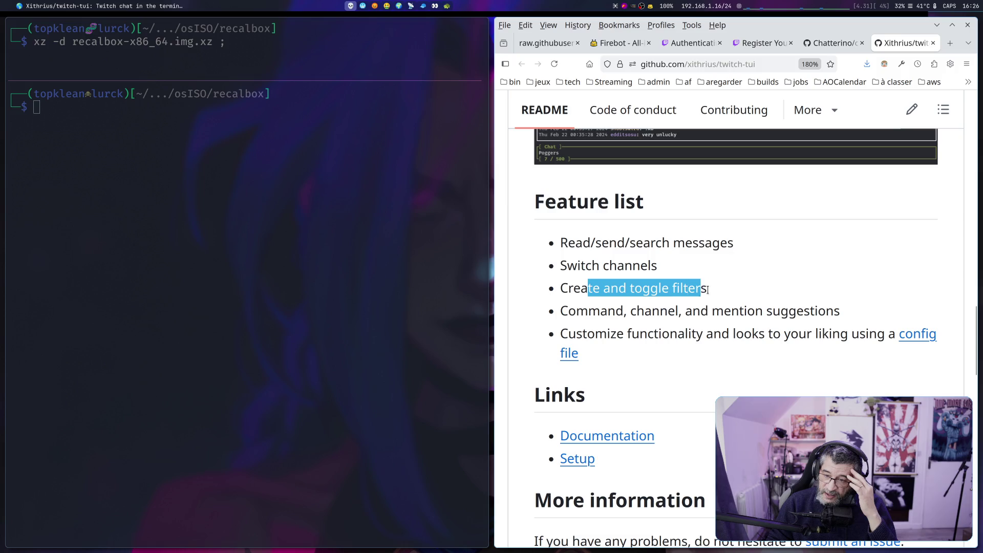
drag(569, 311, 850, 316)
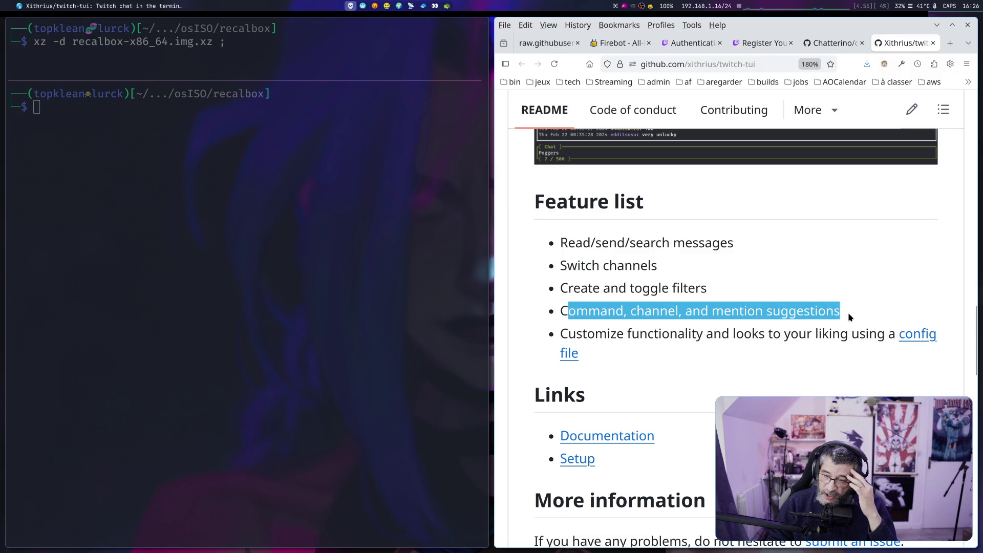
drag(583, 334, 839, 338)
scroll(854, 349, down, 3)
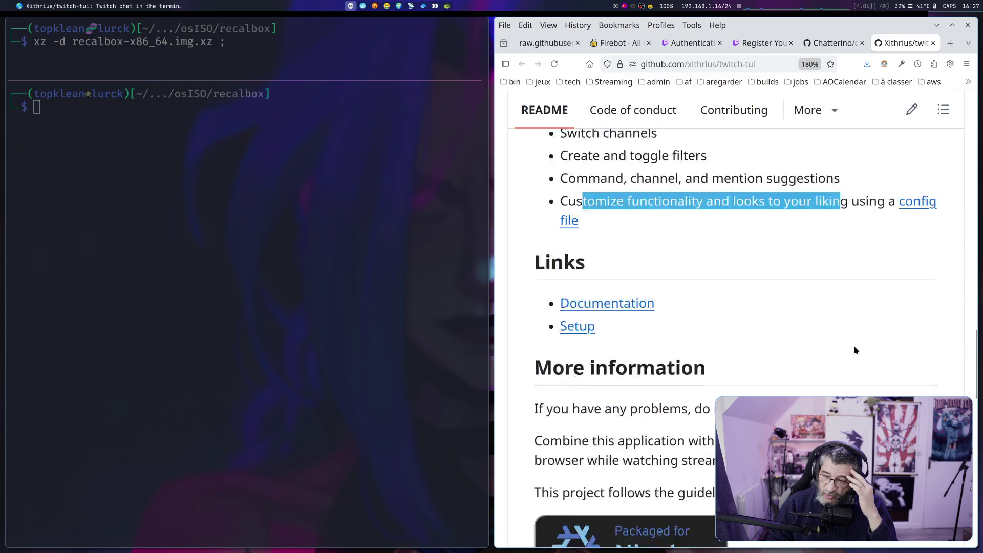
scroll(855, 349, down, 3)
scroll(840, 347, up, 3)
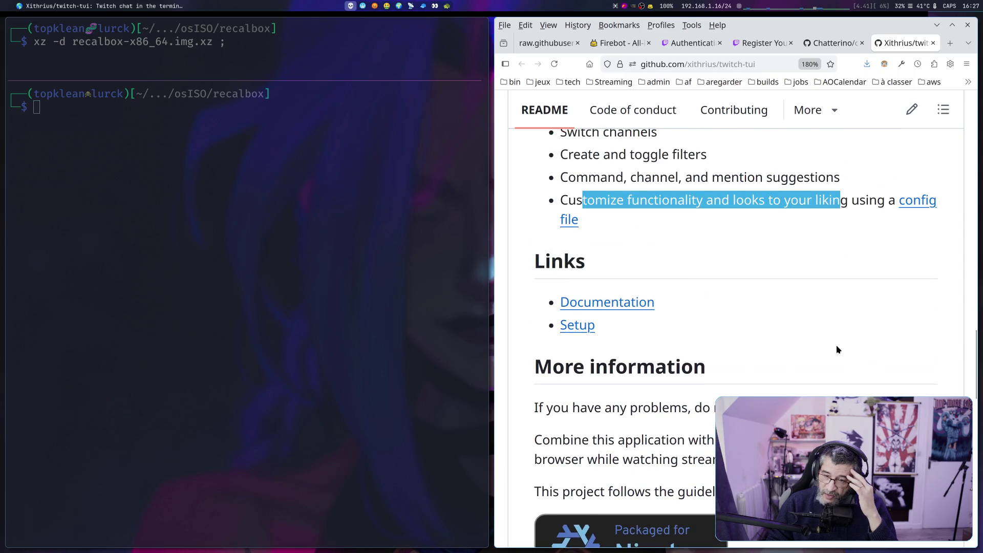
Open the twitch-tui Documentation and highlight the Introduction and first_state dashboard lines.
click(596, 304)
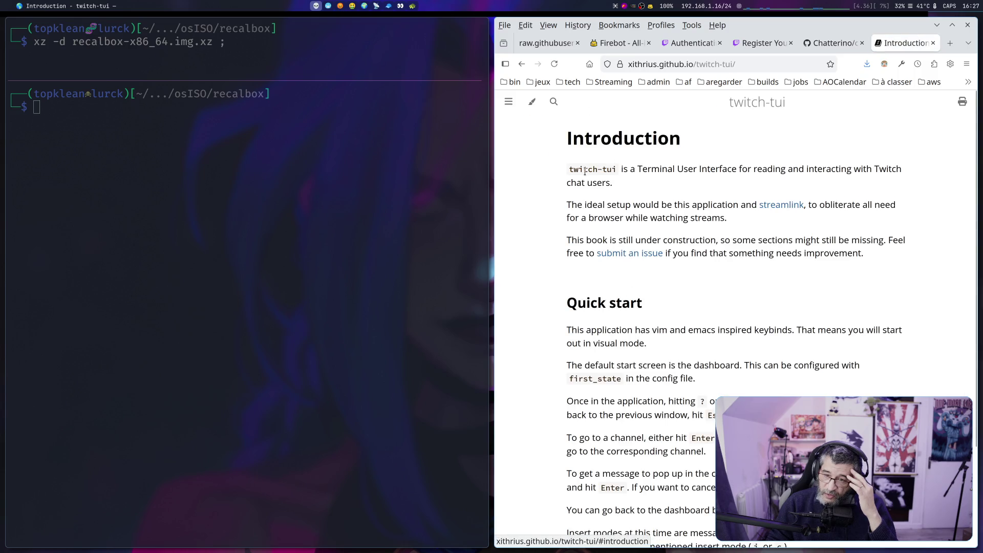
drag(585, 171, 688, 172)
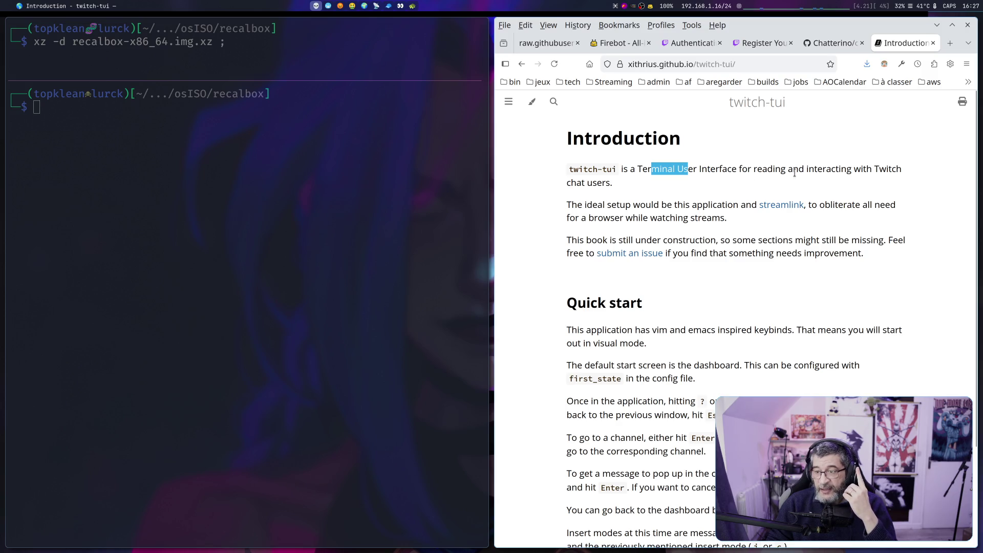
drag(806, 169, 811, 182)
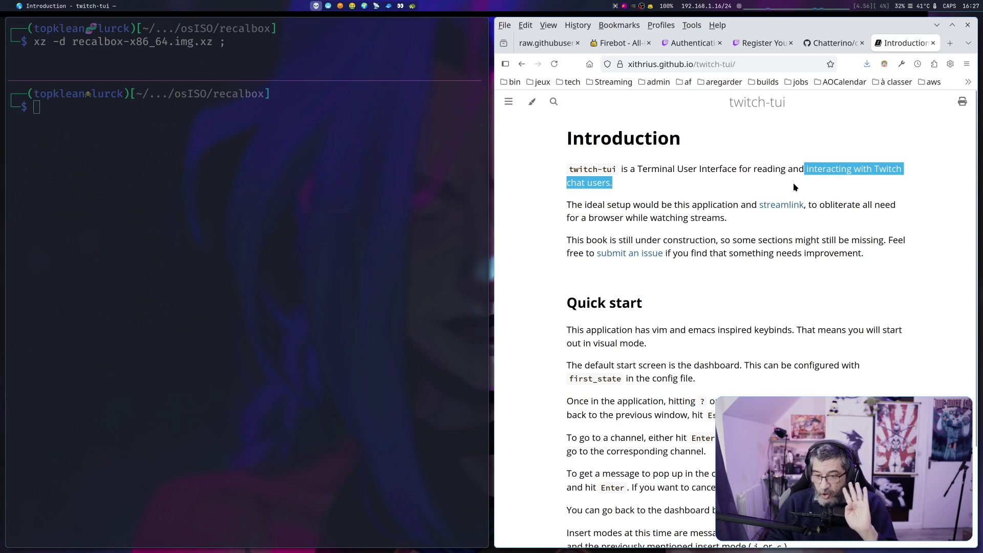
scroll(794, 187, down, 3)
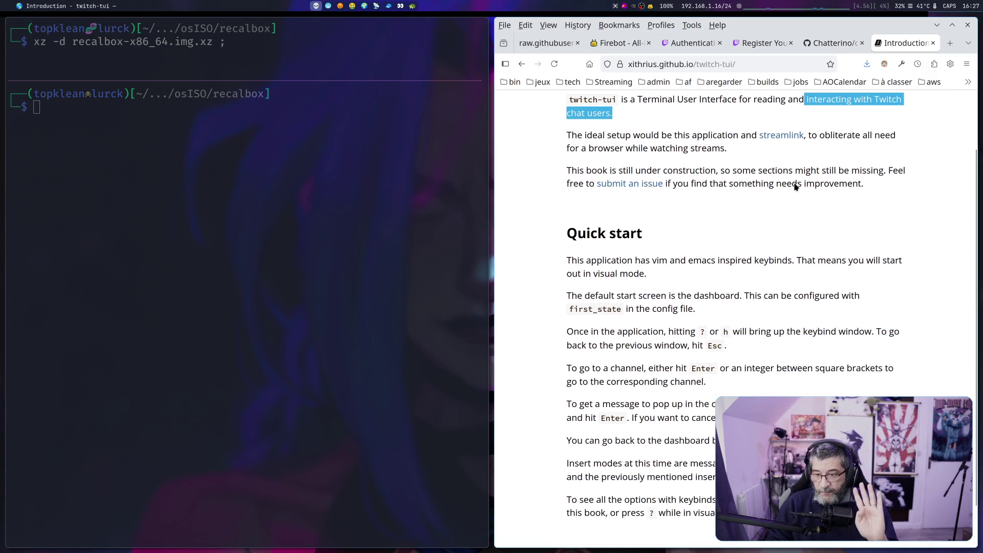
double_click(595, 304)
drag(621, 292, 738, 293)
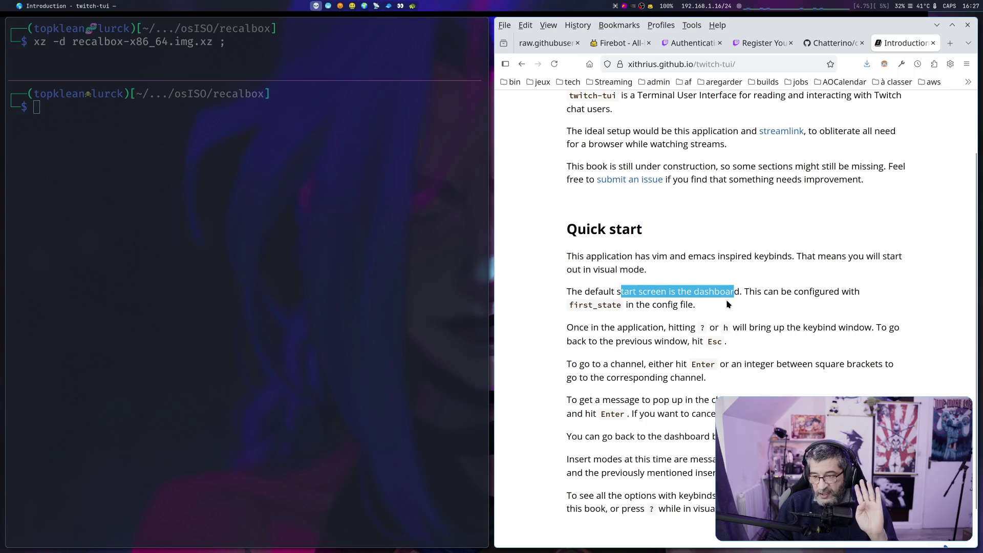
Highlight Quick start lines on channels, chat pop-ups, returning to dashboard and insert modes.
scroll(702, 287, down, 2)
drag(579, 283, 787, 283)
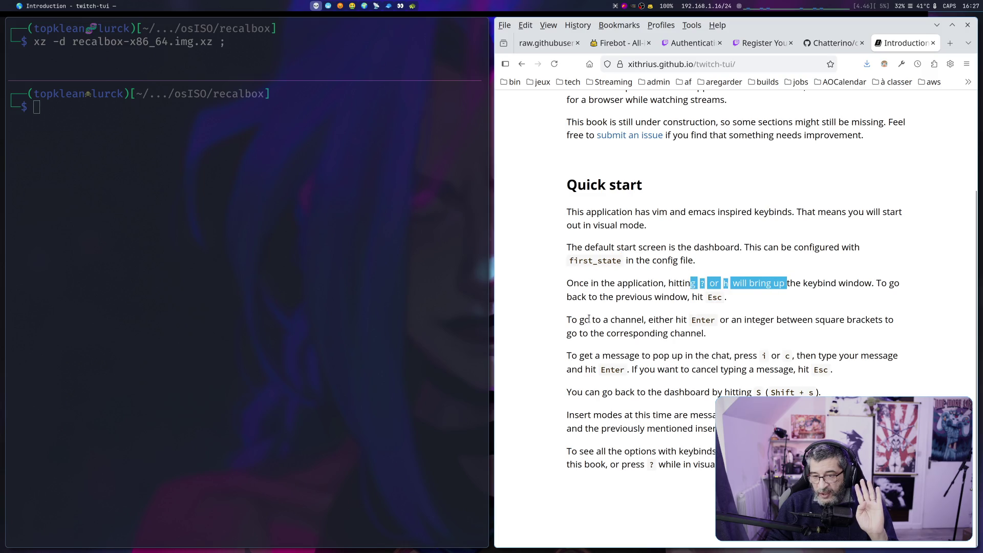
drag(590, 320, 895, 324)
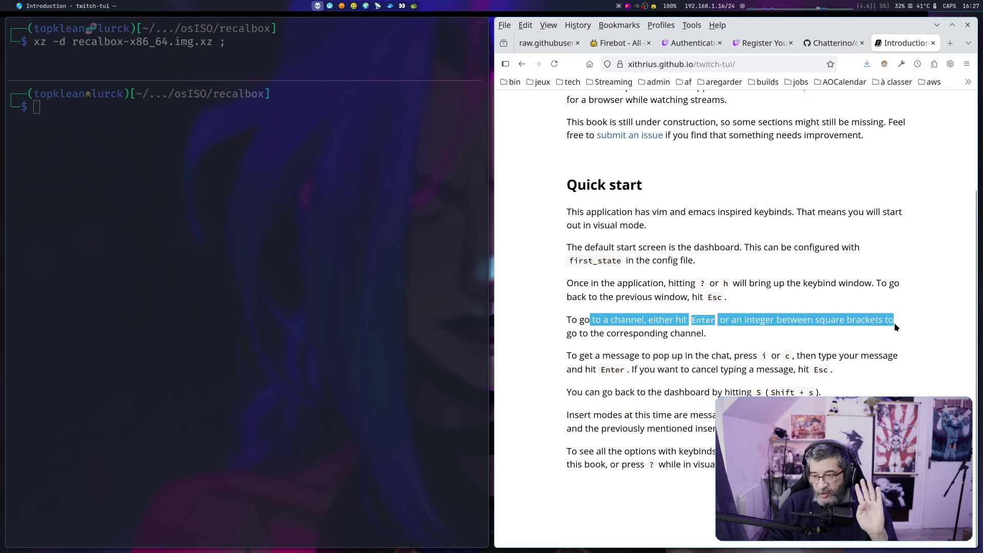
drag(591, 357, 732, 357)
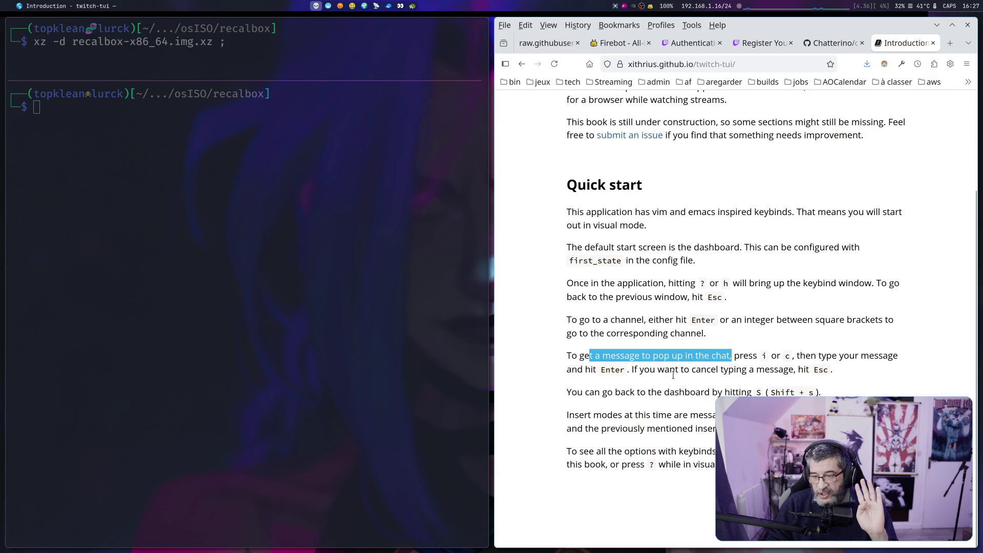
drag(582, 396, 814, 394)
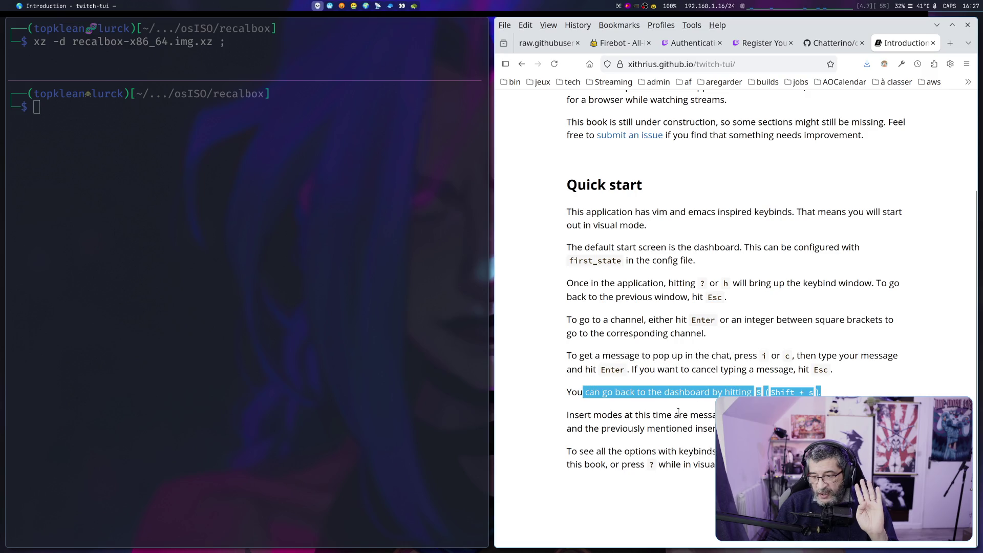
drag(656, 416, 728, 416)
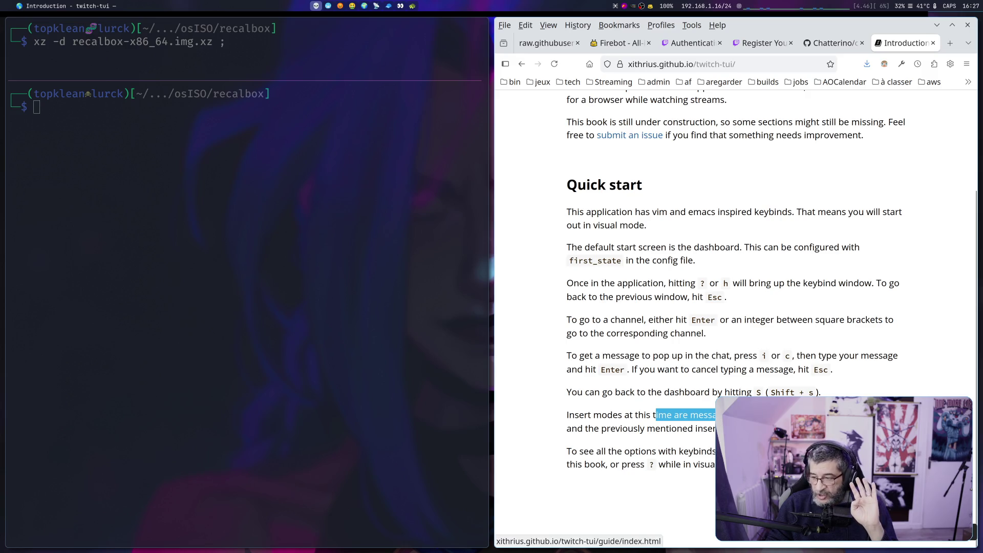
click(973, 531)
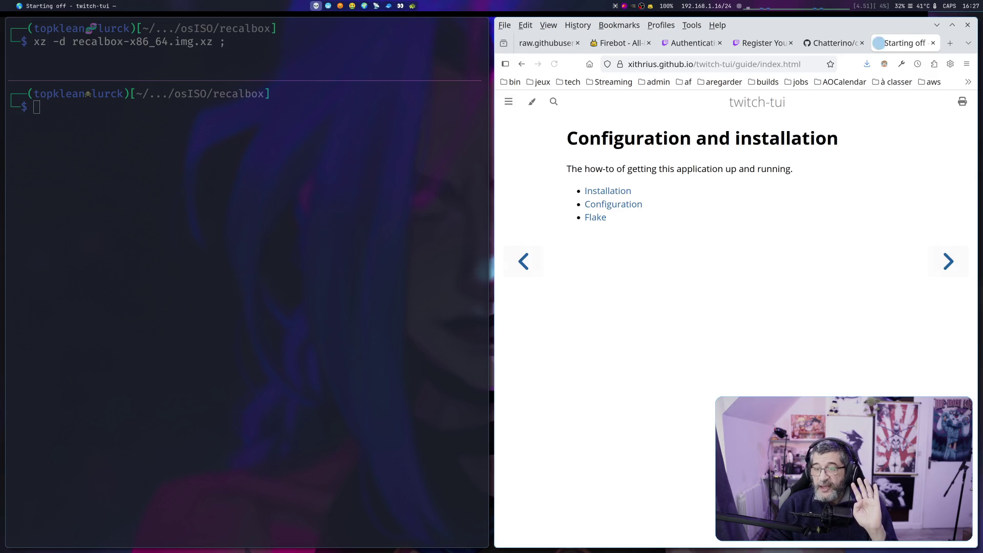
Open the Configuration page and highlight the Linux config file path.
click(610, 206)
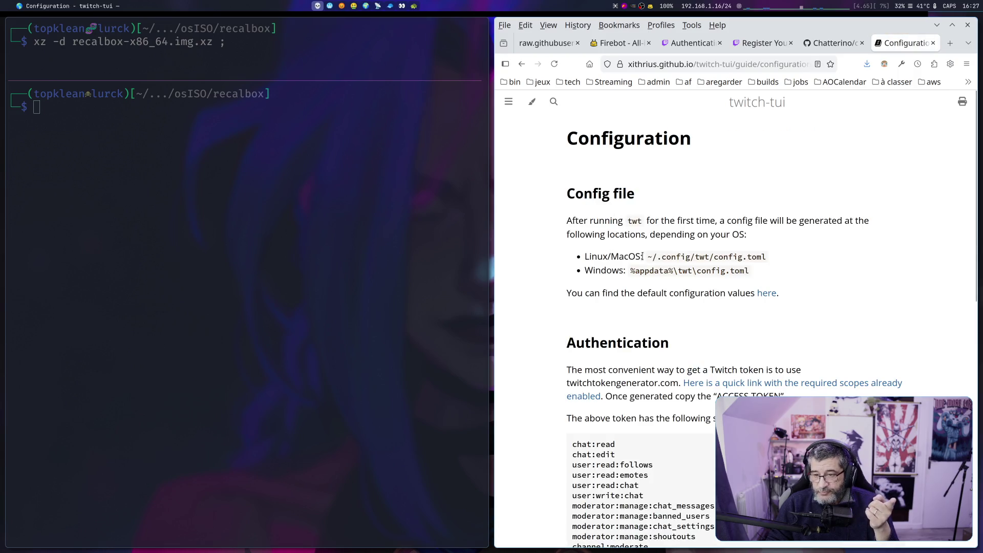
drag(653, 256, 779, 262)
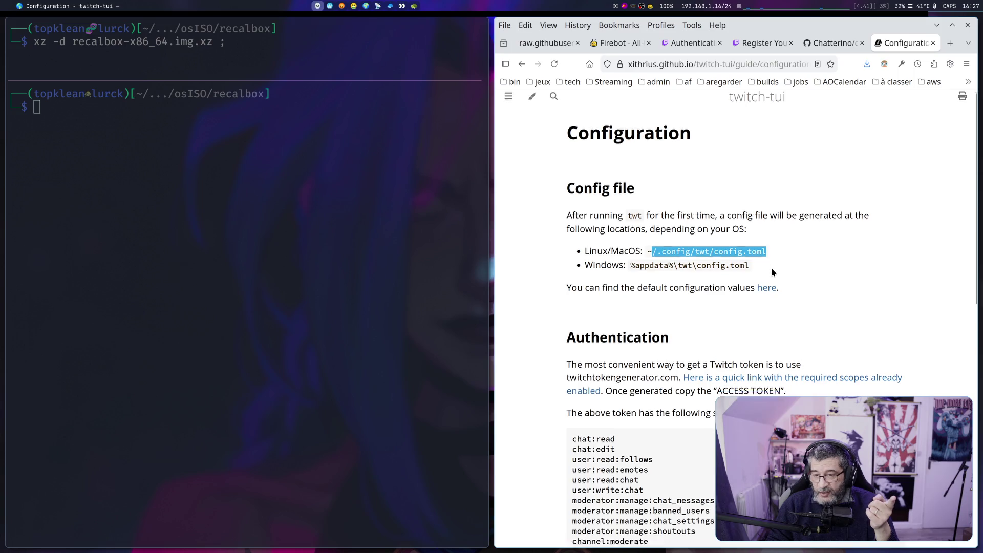
scroll(771, 269, down, 3)
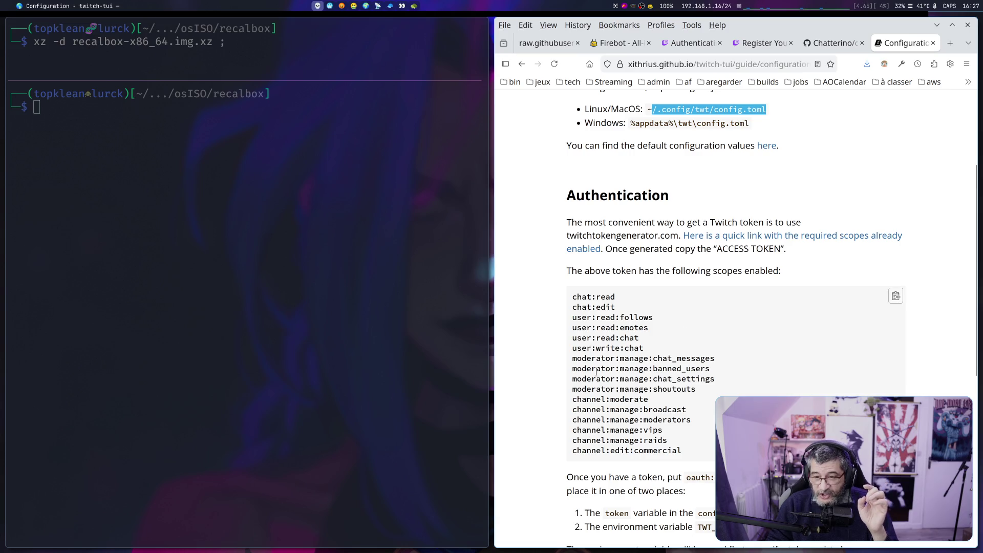
click(591, 316)
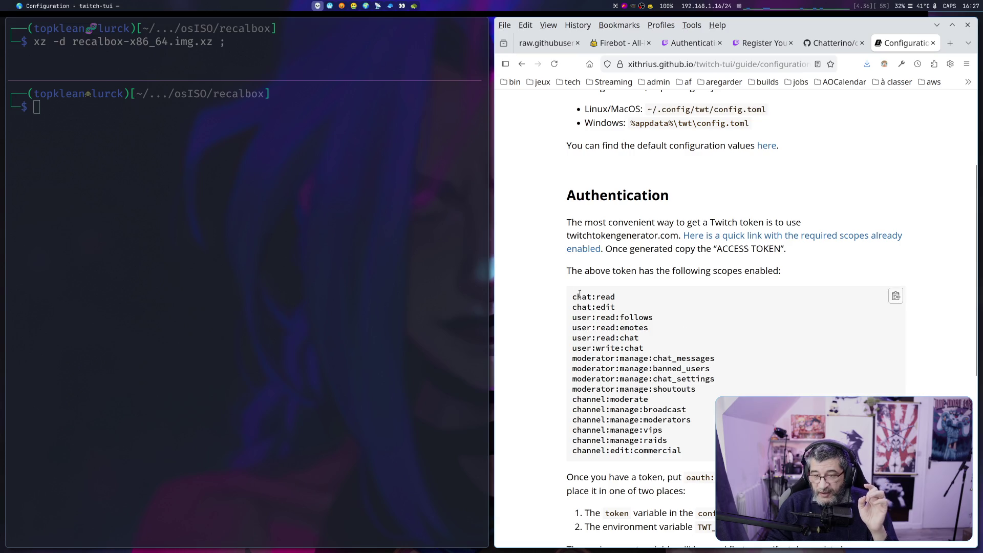
Highlight the Authentication token instructions and follow the twitchtokengenerator.com required-scopes link.
drag(571, 272, 787, 272)
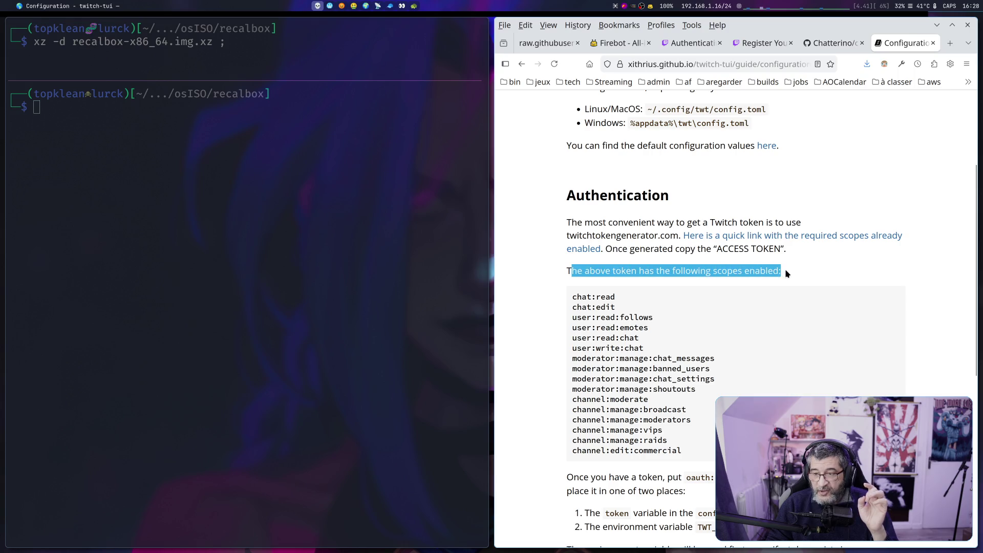
click(580, 225)
drag(580, 226, 810, 224)
click(634, 235)
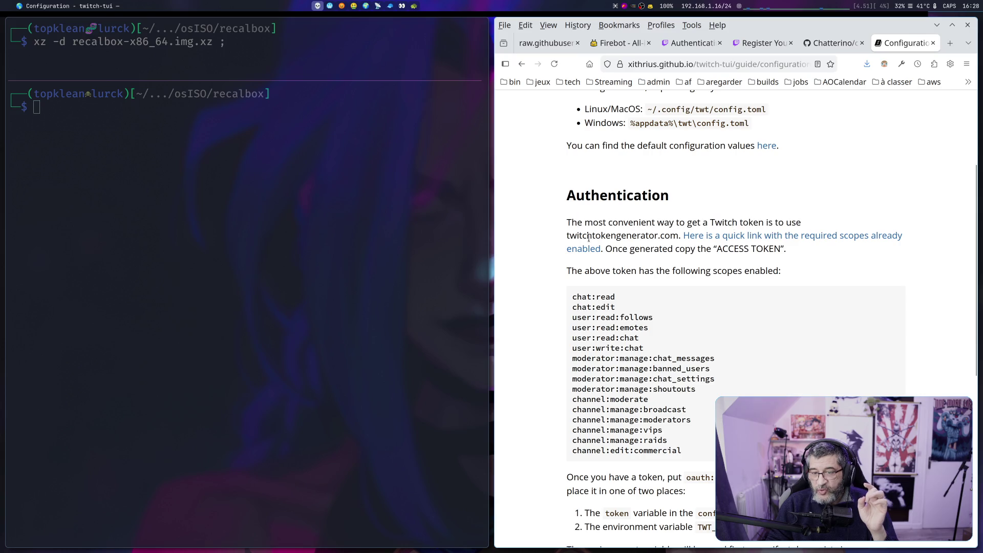
drag(566, 236, 684, 237)
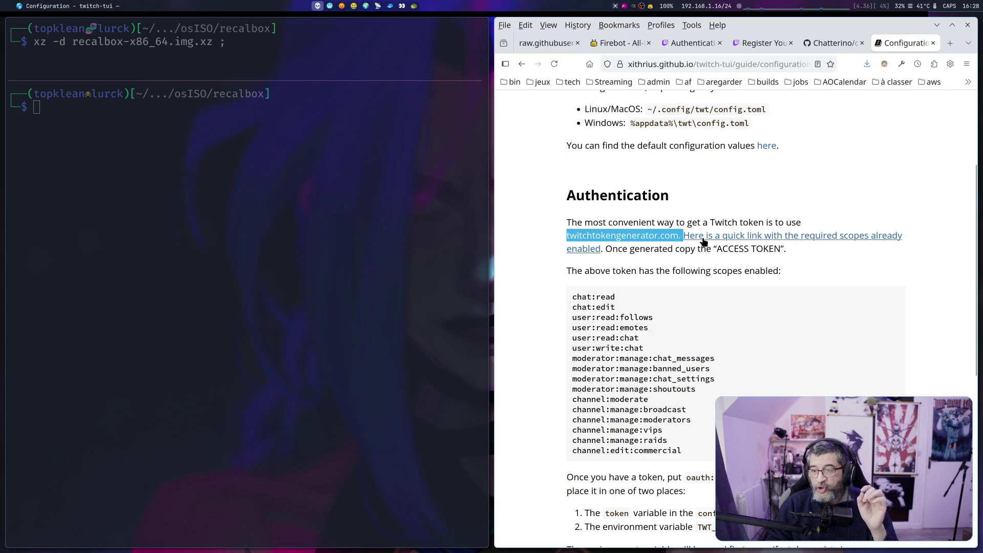
click(705, 238)
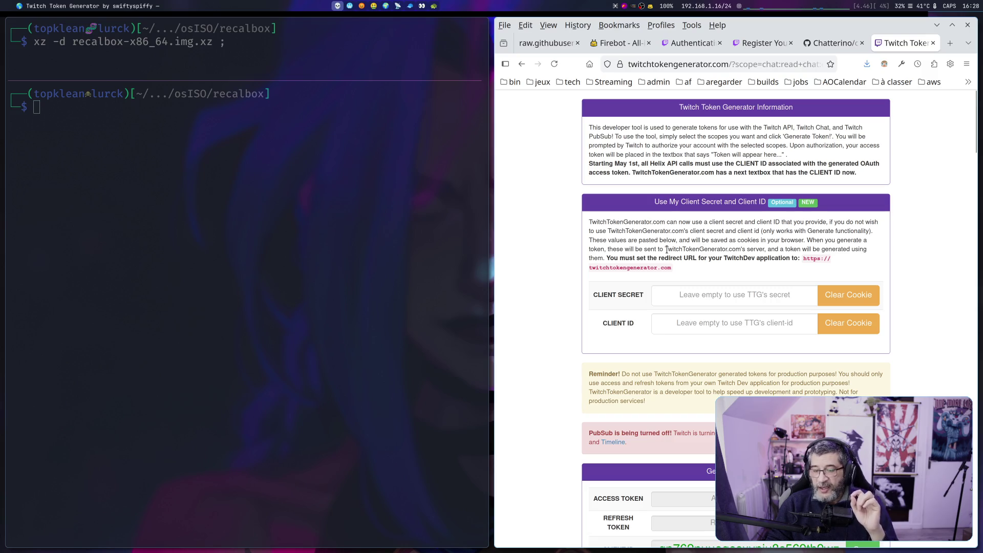
Swap the tiled windows so Firefox sits on the left and the terminal on the right.
key(super+shift+Left)
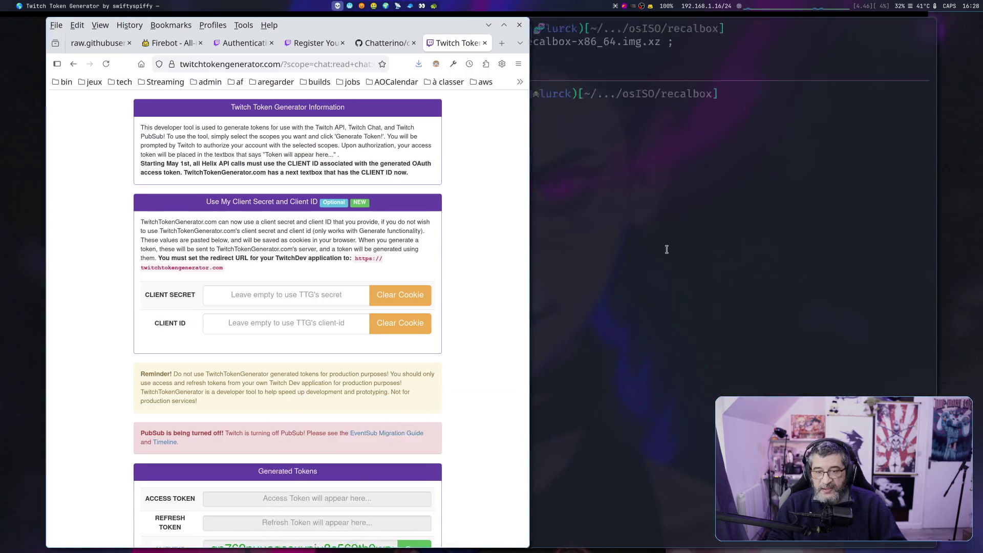